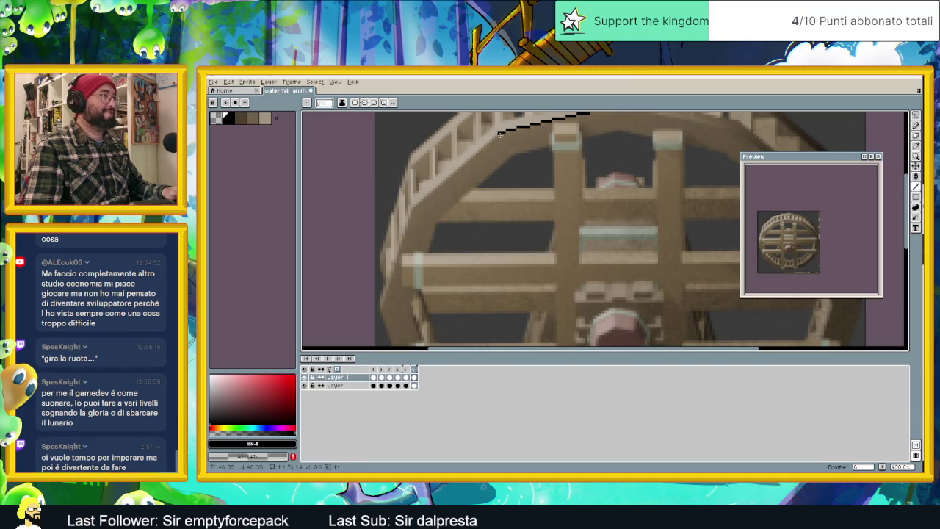
Step: Draw a black pencil stroke along the wheel's upper rim, redoing the first misplaced stroke
mouse_move(495, 134)
left_mouse_down()
mouse_move(411, 212)
mouse_move(513, 169)
mouse_move(455, 251)
mouse_move(442, 159)
mouse_move(474, 261)
left_mouse_up()
key("ctrl+z")
mouse_move(439, 164)
left_mouse_down()
mouse_move(456, 247)
mouse_move(557, 323)
left_mouse_up()
scroll(557, 323, "down", 2)
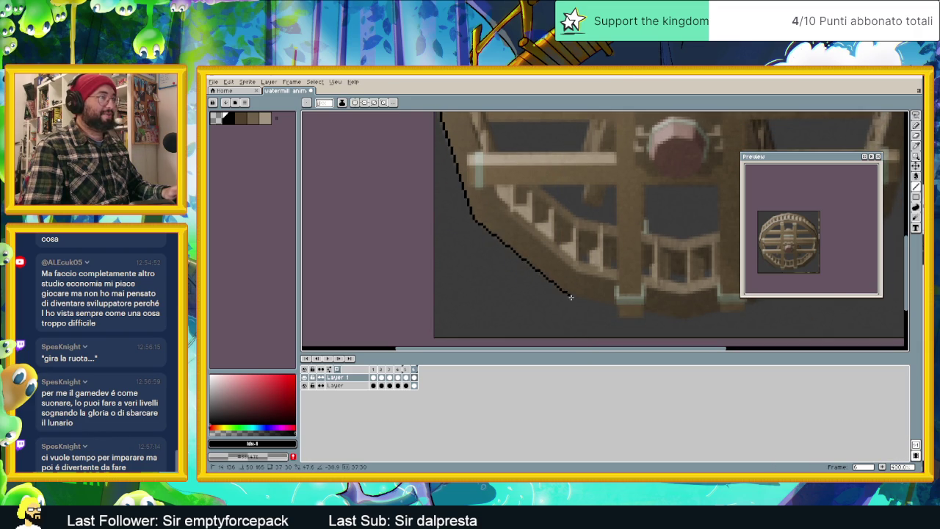
scroll(543, 279, "down", 1)
scroll(524, 263, "right", 3)
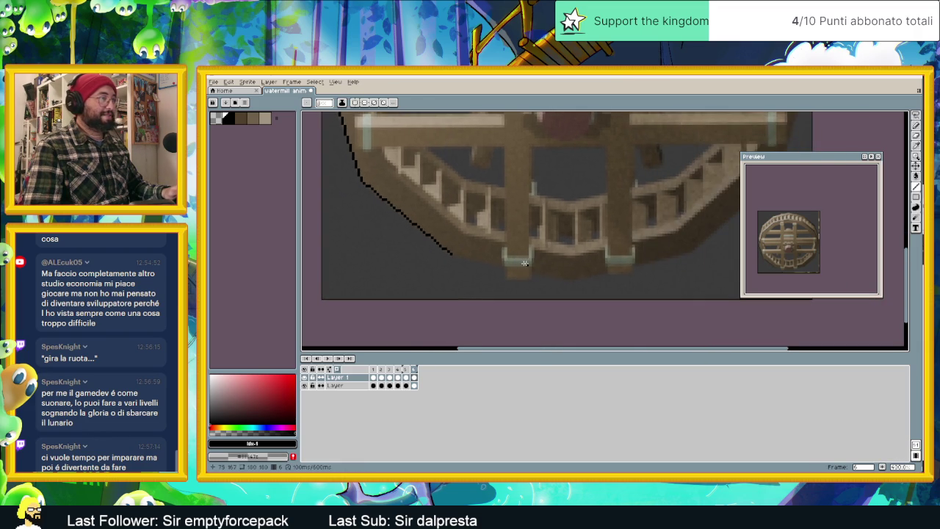
Step: Extend the black outline down-right and up along the wheel's right rim
mouse_move(551, 275)
left_mouse_down()
mouse_move(568, 280)
mouse_move(690, 253)
mouse_move(577, 304)
left_mouse_up()
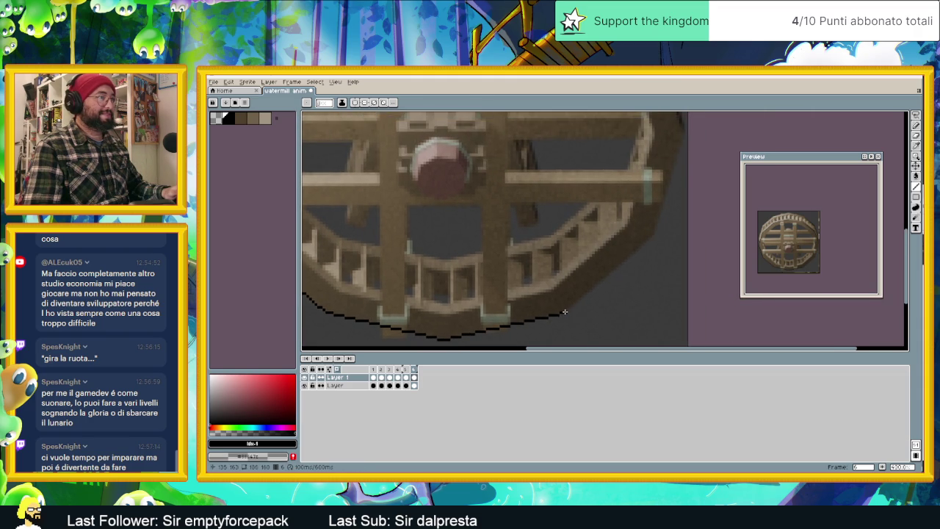
mouse_move(656, 234)
left_mouse_down()
mouse_move(656, 280)
mouse_move(671, 193)
mouse_move(681, 274)
mouse_move(656, 192)
left_mouse_up()
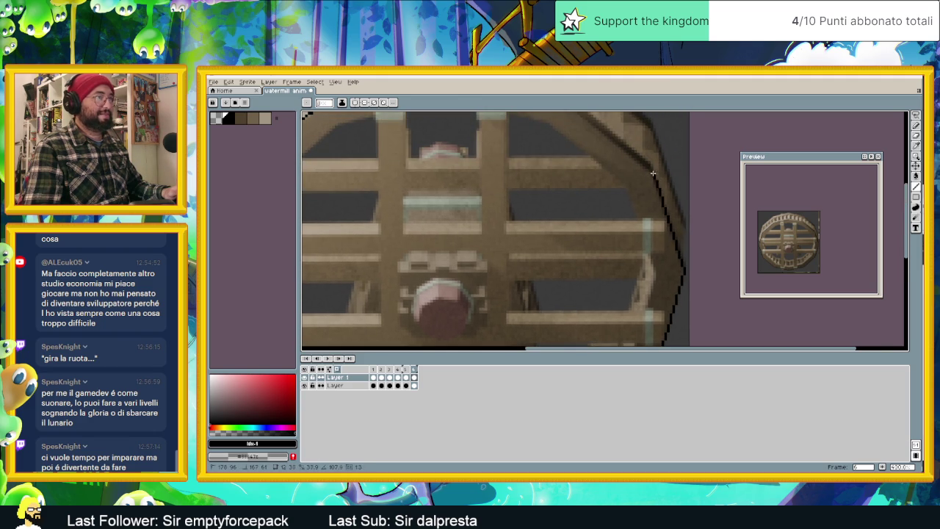
scroll(612, 154, "up", 3)
mouse_move(633, 211)
left_mouse_down()
mouse_move(557, 148)
mouse_move(437, 119)
left_mouse_up()
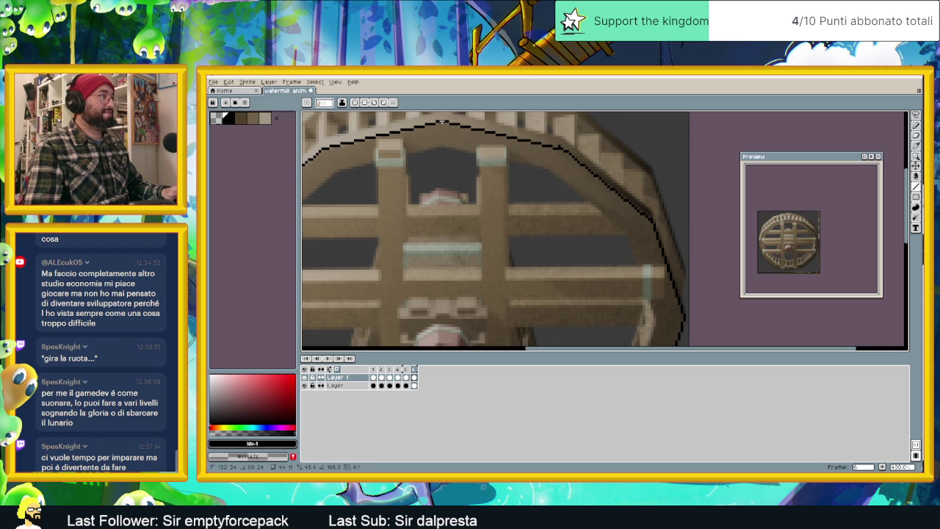
scroll(549, 152, "down", 1)
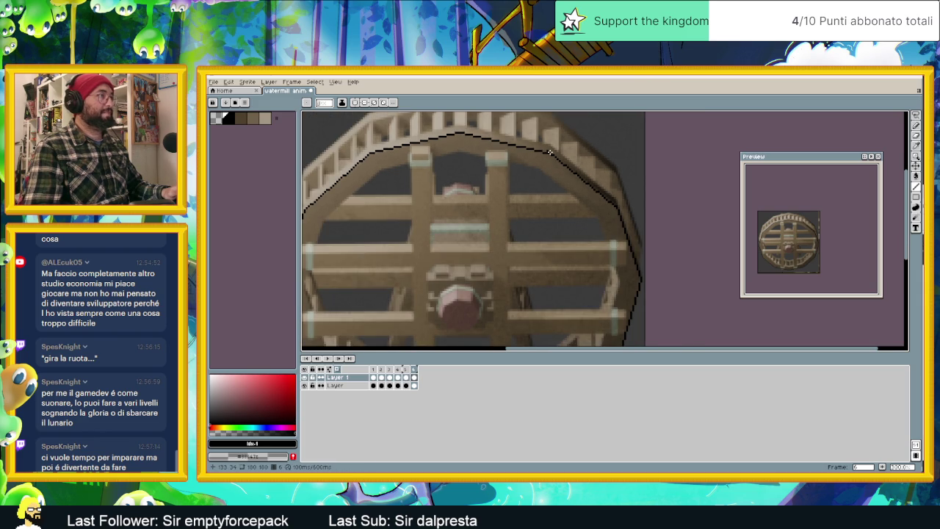
scroll(634, 197, "down", 1)
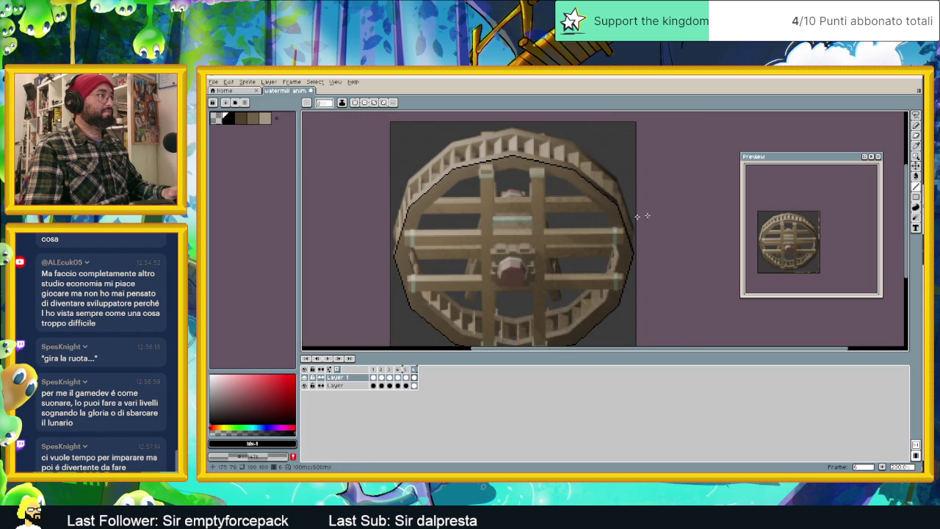
Step: Marquee-select the upper half of the rim outline and shift it up about 4 px
left_click(916, 115)
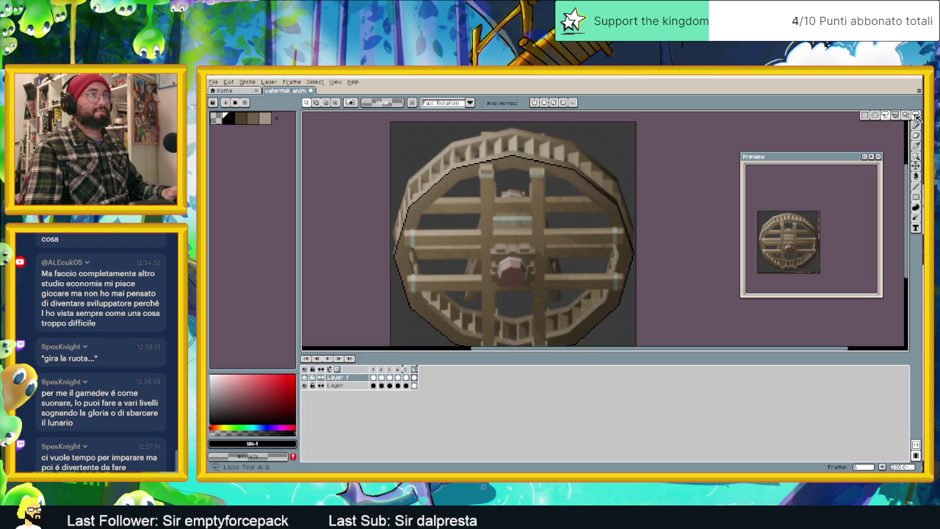
left_click(868, 116)
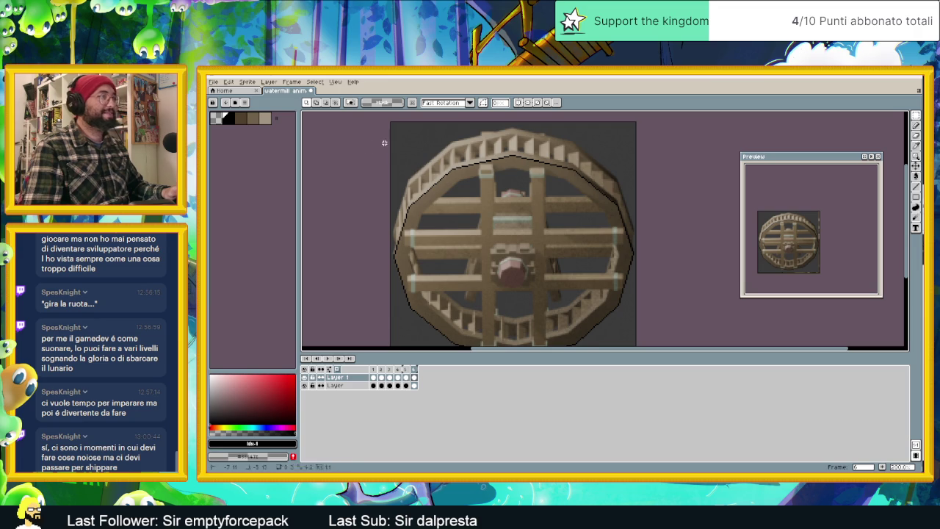
left_click_drag(384, 140, 654, 253)
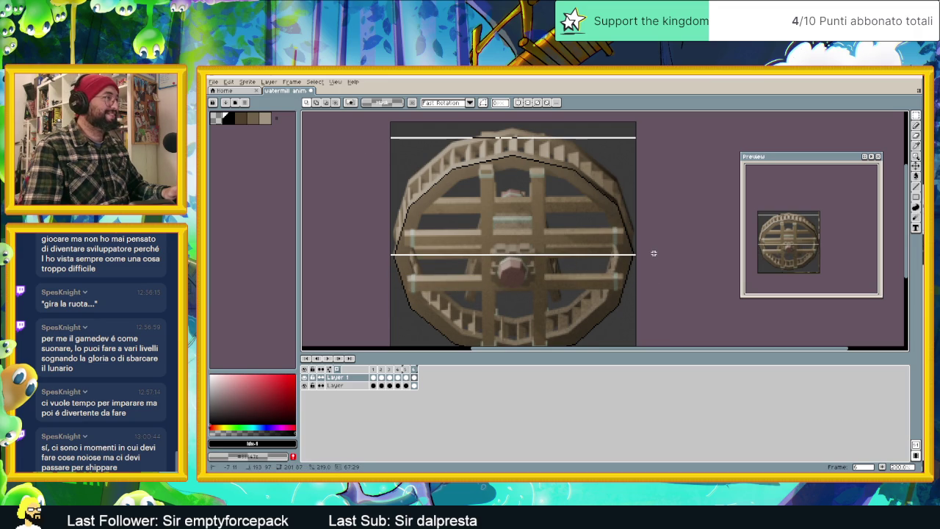
left_click_drag(654, 256, 657, 256)
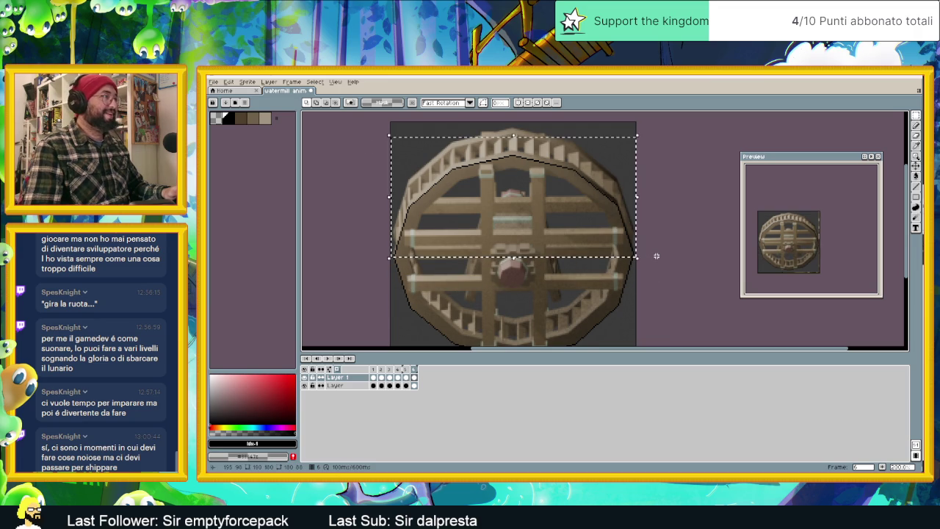
left_click(544, 222)
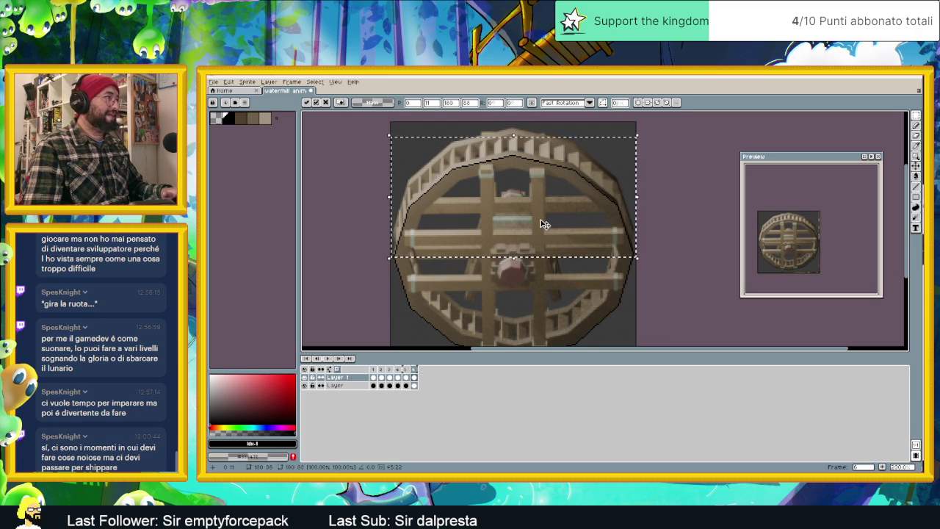
left_click_drag(544, 222, 544, 218)
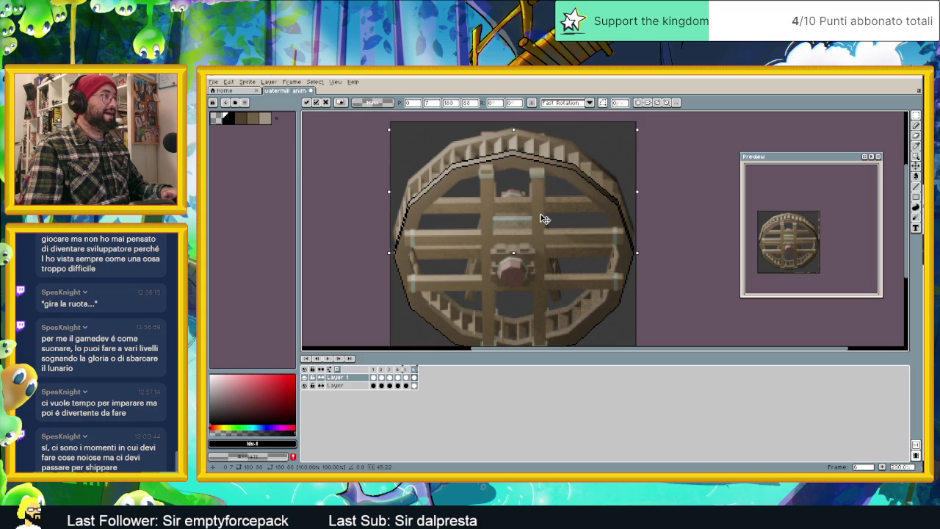
left_click(667, 201)
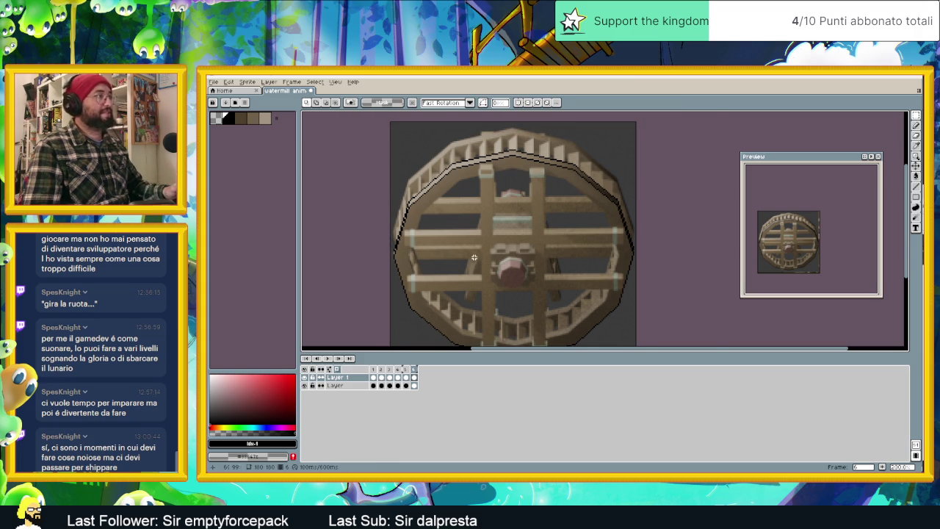
scroll(471, 268, "up", 1)
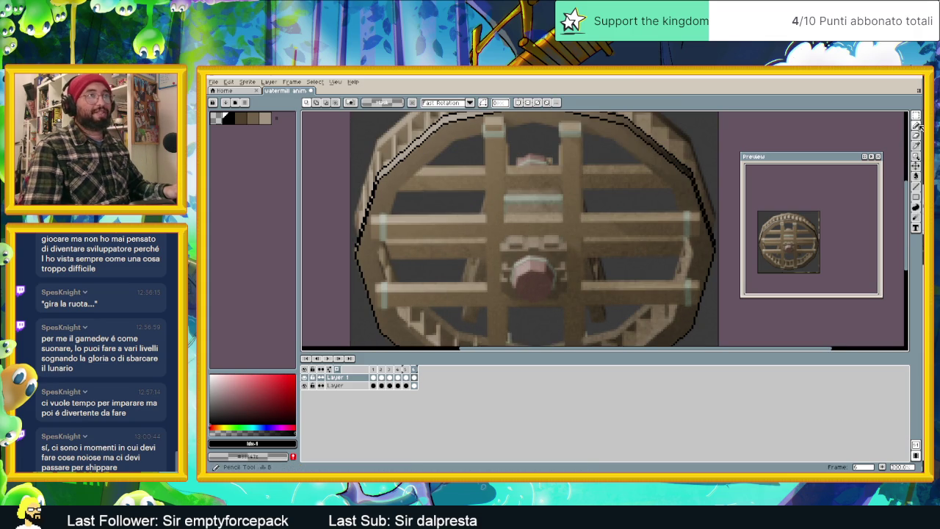
Step: With the Line tool, draw the first black inner-rim segment along the top
key("b")
scroll(352, 246, "up", 2)
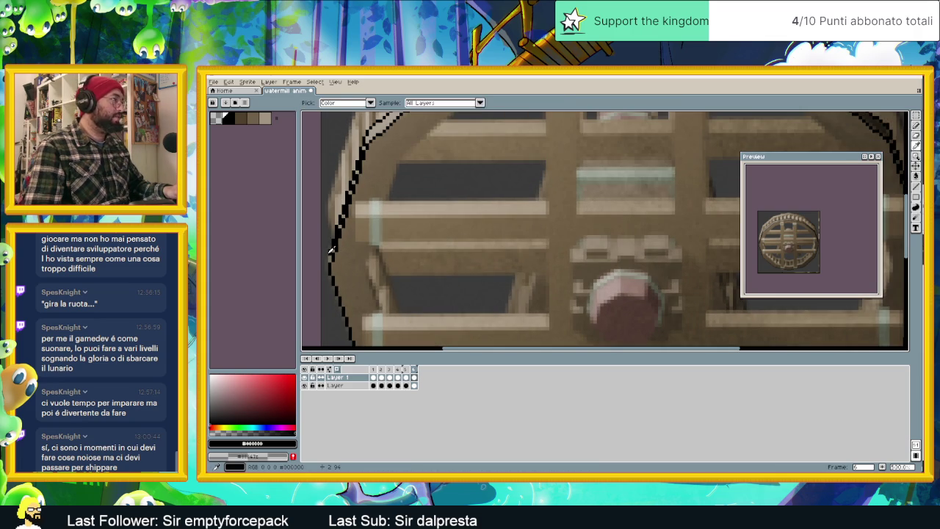
scroll(434, 255, "down", 2)
scroll(434, 255, "down", 2)
scroll(559, 252, "up", 3)
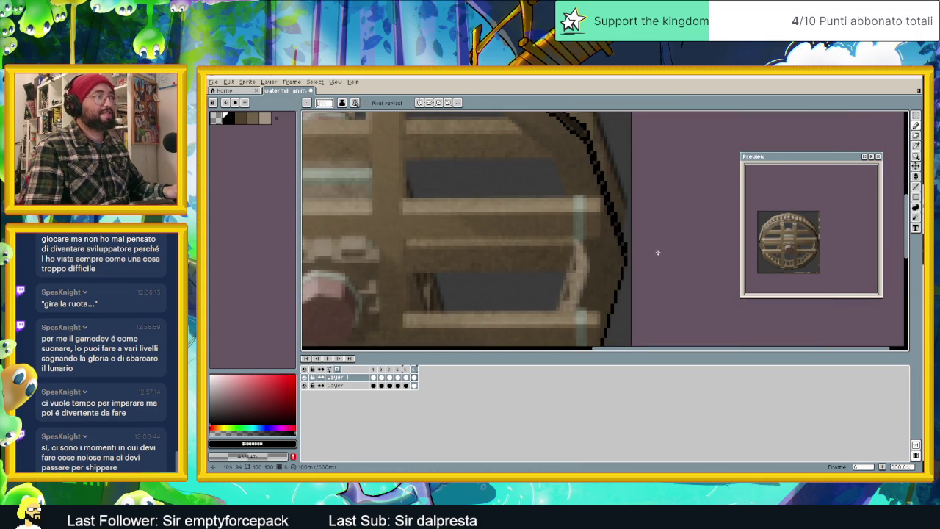
scroll(622, 253, "down", 2)
scroll(588, 235, "down", 1)
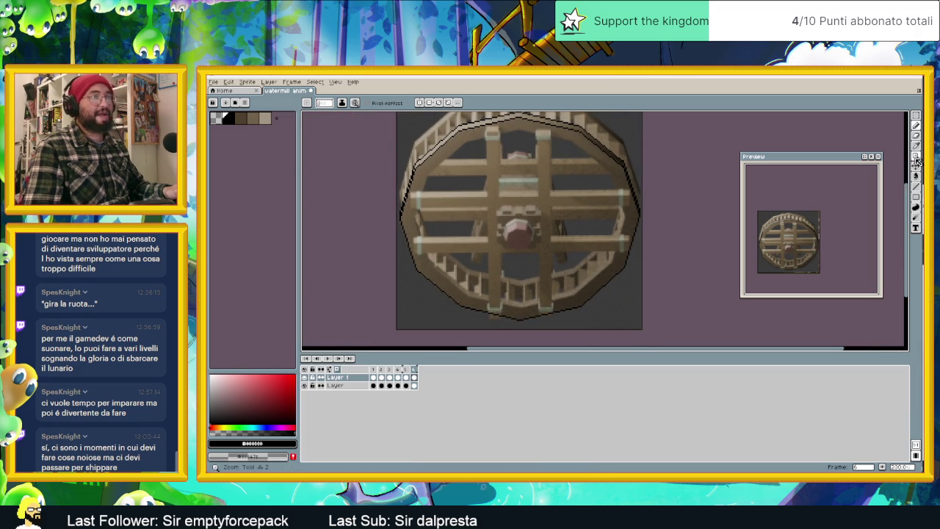
key("l")
scroll(519, 149, "up", 1)
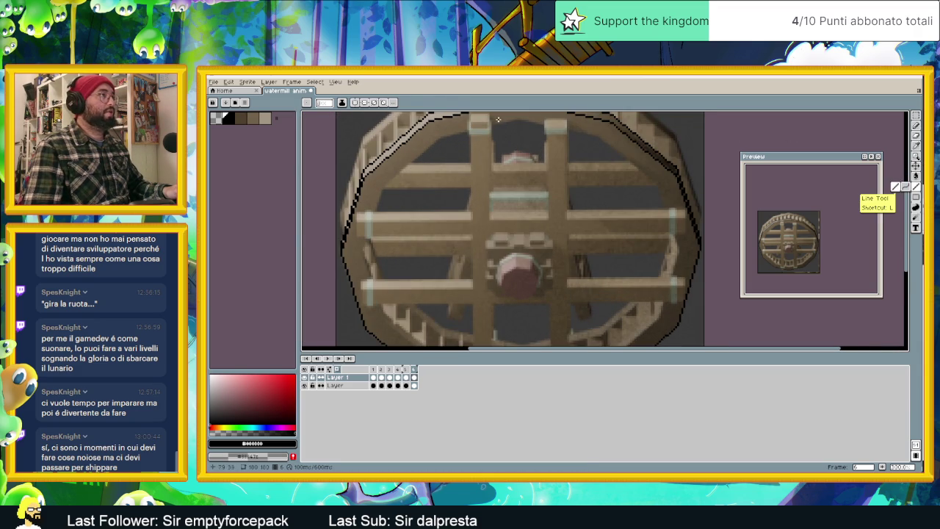
scroll(514, 119, "up", 1)
scroll(537, 166, "up", 1)
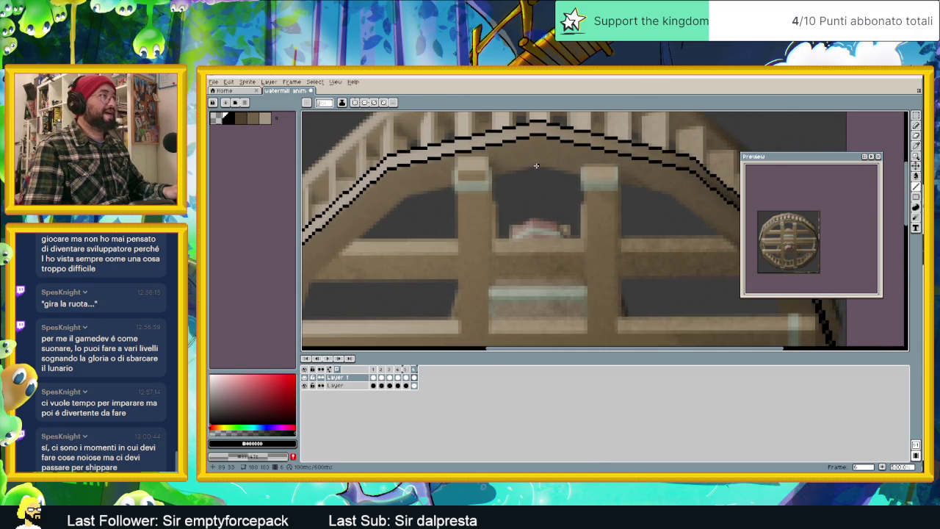
mouse_move(536, 165)
left_mouse_down()
mouse_move(407, 197)
mouse_move(457, 223)
mouse_move(569, 147)
mouse_move(480, 223)
mouse_move(493, 130)
mouse_move(462, 229)
left_mouse_up()
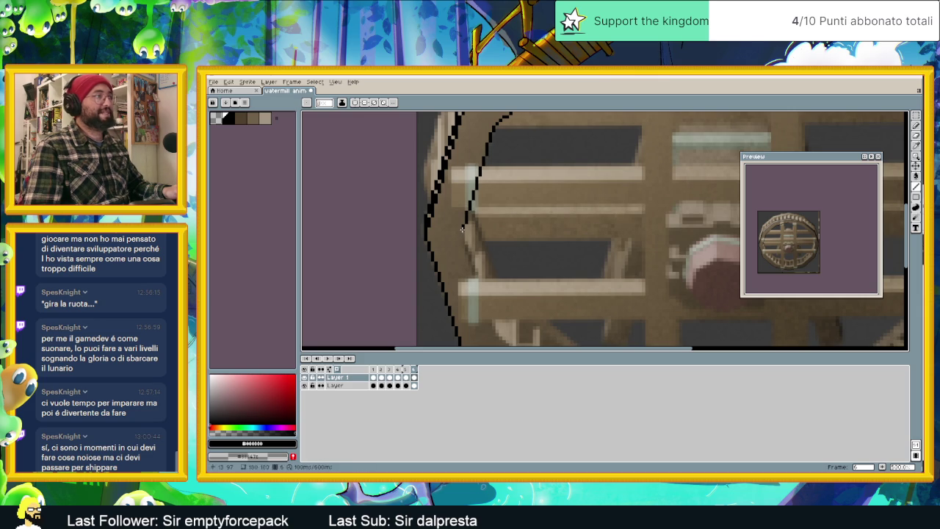
Step: Trace the inner rim along the left side, bottom and right side, redoing the left stroke
mouse_move(462, 240)
left_mouse_down()
mouse_move(410, 161)
mouse_move(432, 248)
left_mouse_up()
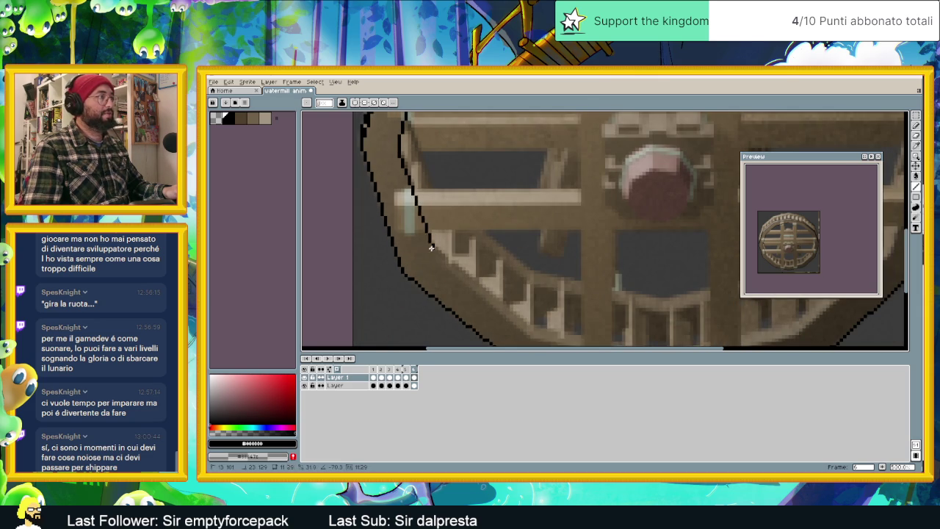
key("ctrl+z")
key("ctrl+z")
mouse_move(434, 252)
left_mouse_down()
mouse_move(488, 312)
mouse_move(534, 335)
mouse_move(396, 201)
left_mouse_up()
left_click_drag(445, 218, 525, 230)
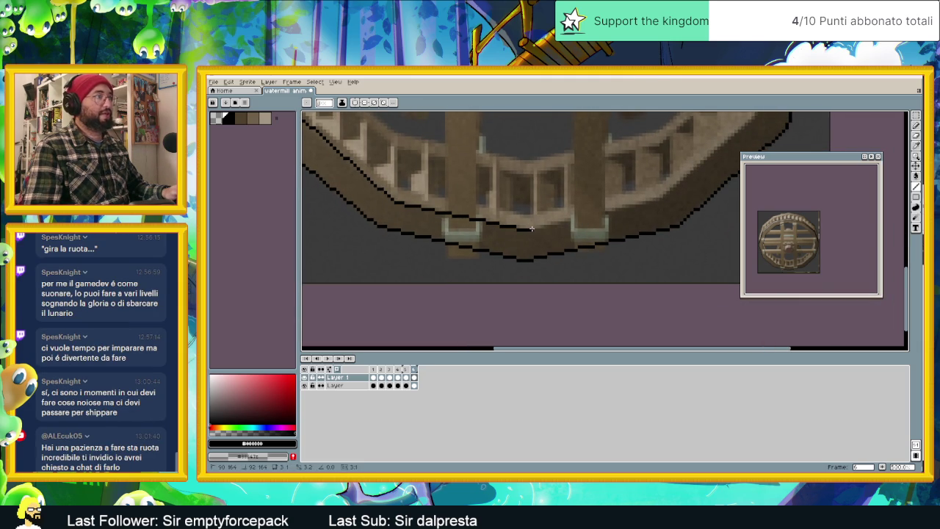
mouse_move(530, 230)
left_mouse_down()
mouse_move(666, 196)
mouse_move(493, 310)
mouse_move(578, 239)
mouse_move(571, 284)
mouse_move(599, 194)
left_mouse_up()
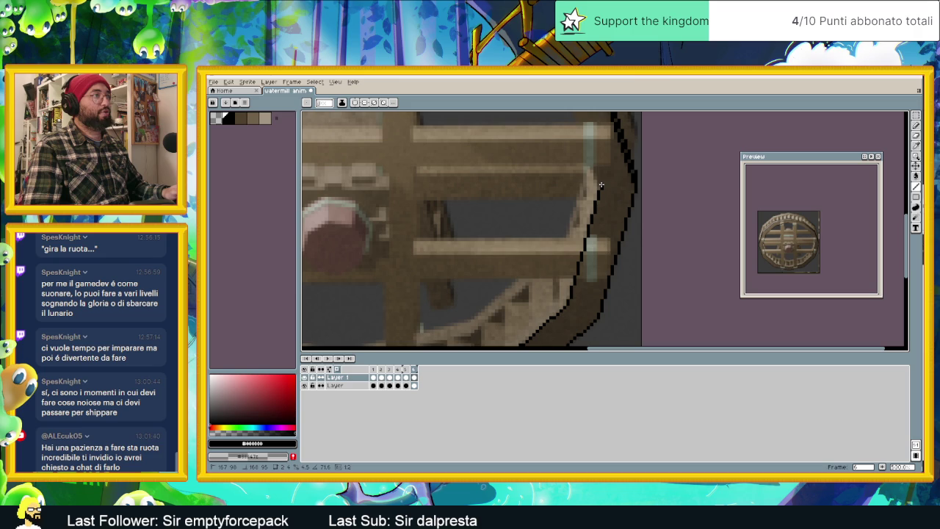
mouse_move(598, 186)
left_mouse_down()
mouse_move(639, 293)
mouse_move(608, 191)
mouse_move(688, 259)
mouse_move(576, 204)
mouse_move(443, 177)
left_mouse_up()
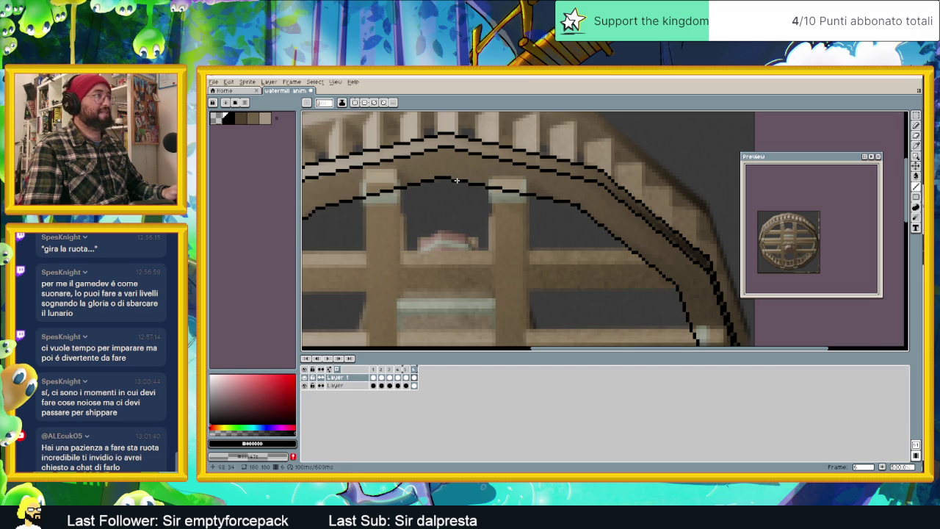
scroll(456, 180, "down", 1)
scroll(456, 180, "down", 1)
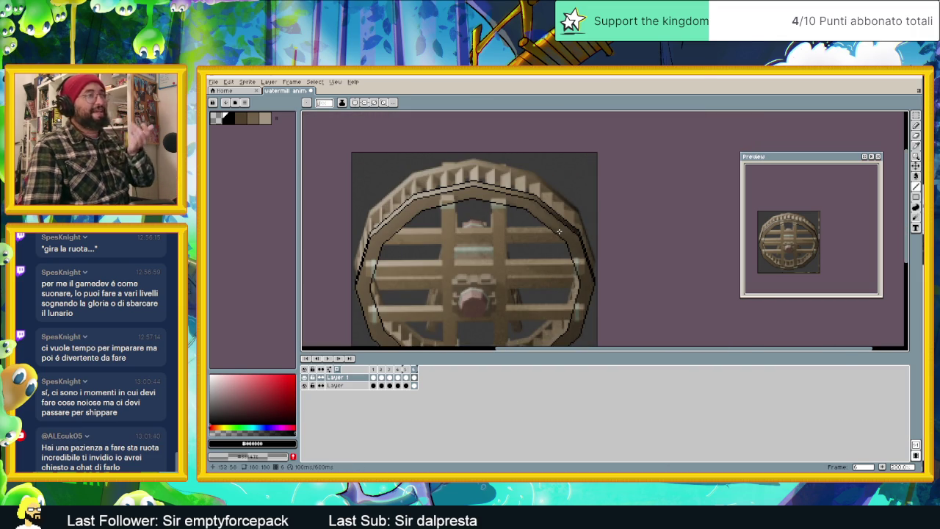
left_click_drag(539, 229, 560, 183)
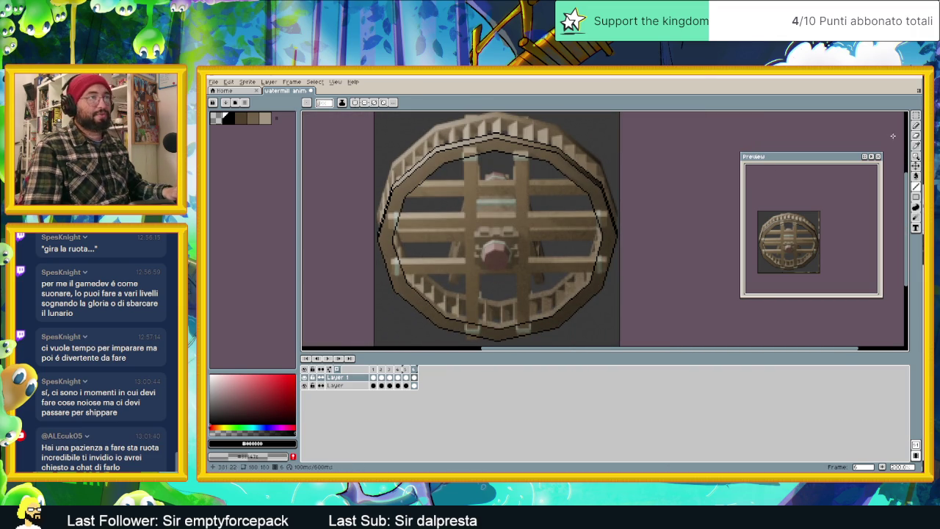
left_click_drag(916, 116, 892, 119)
scroll(522, 256, "up", 1)
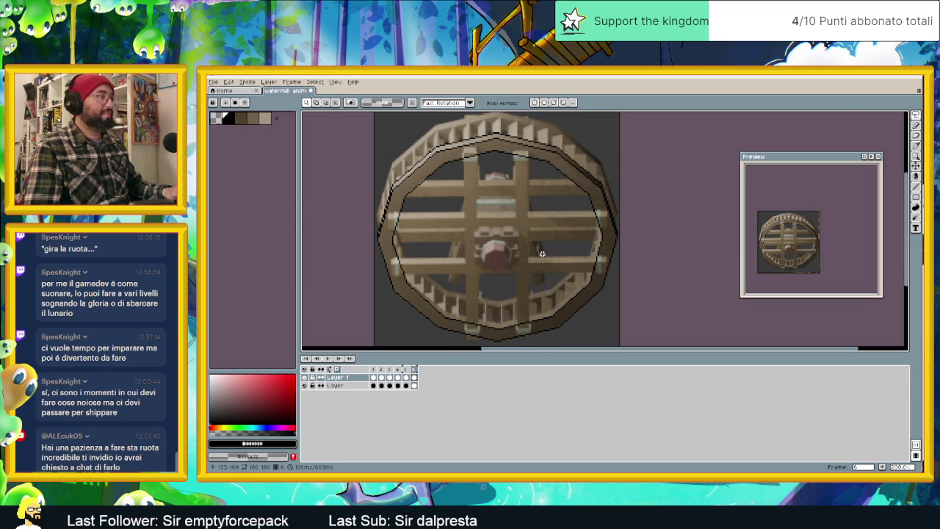
Step: Lasso-select the lower rim outline and move it up about 12 px
scroll(523, 256, "up", 1)
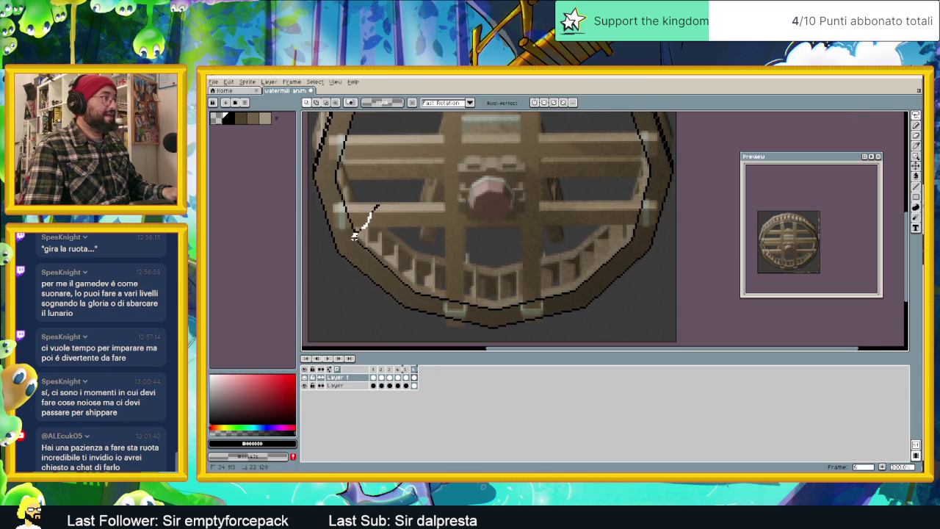
left_click_drag(355, 236, 371, 263)
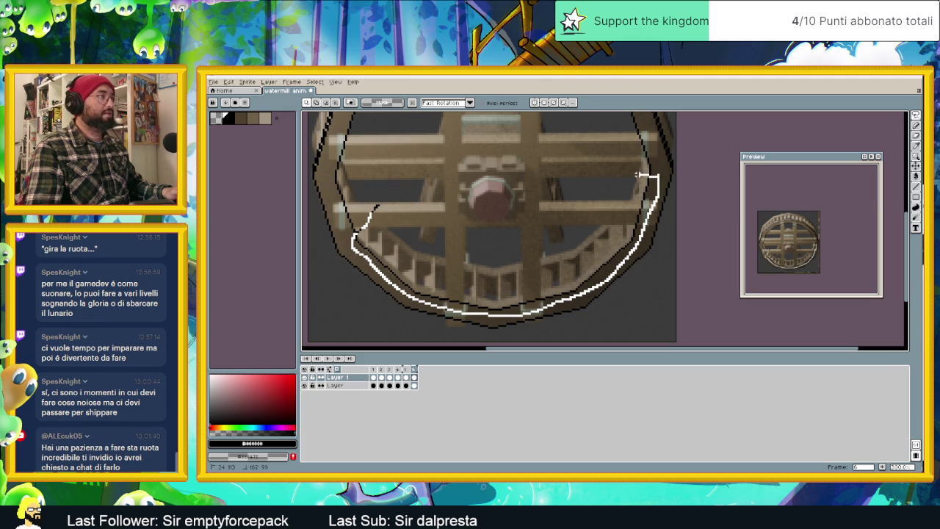
left_click_drag(367, 208, 369, 210)
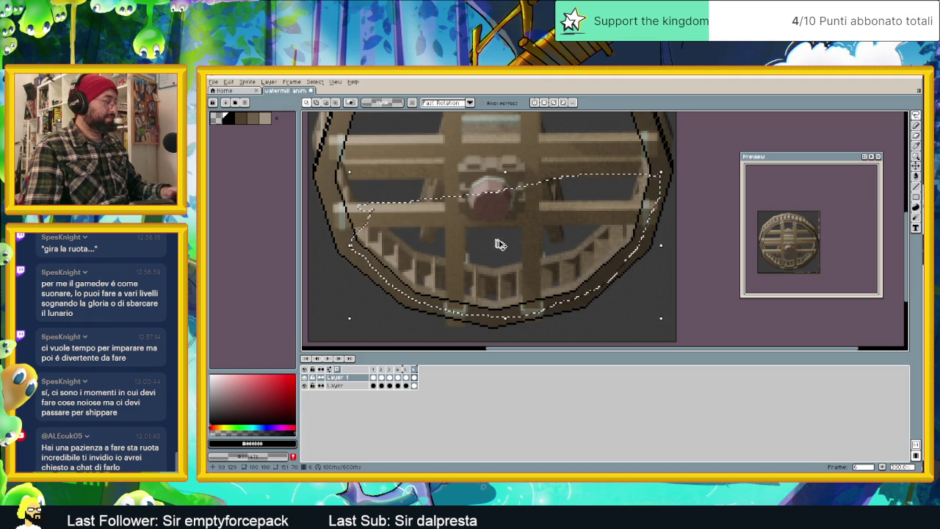
left_click(485, 271)
left_click_drag(485, 272, 488, 262)
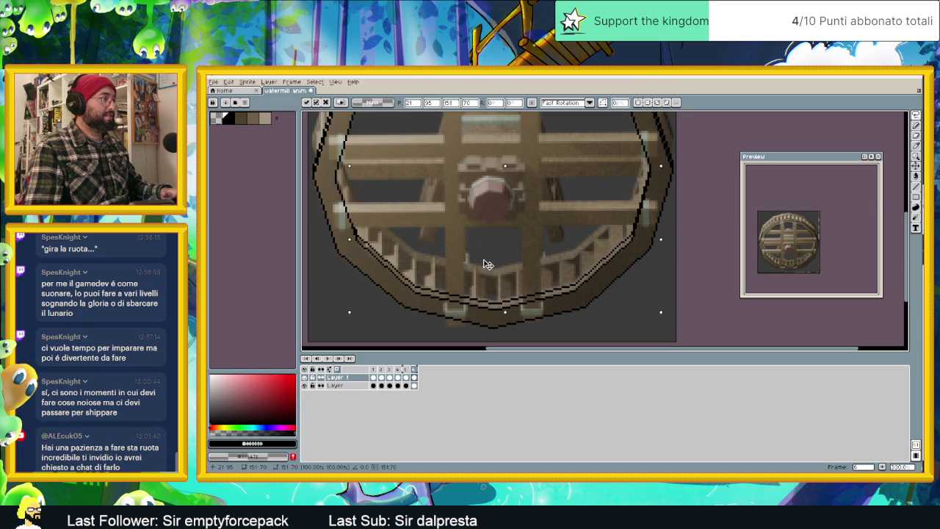
left_click(672, 267)
scroll(672, 267, "down", 1)
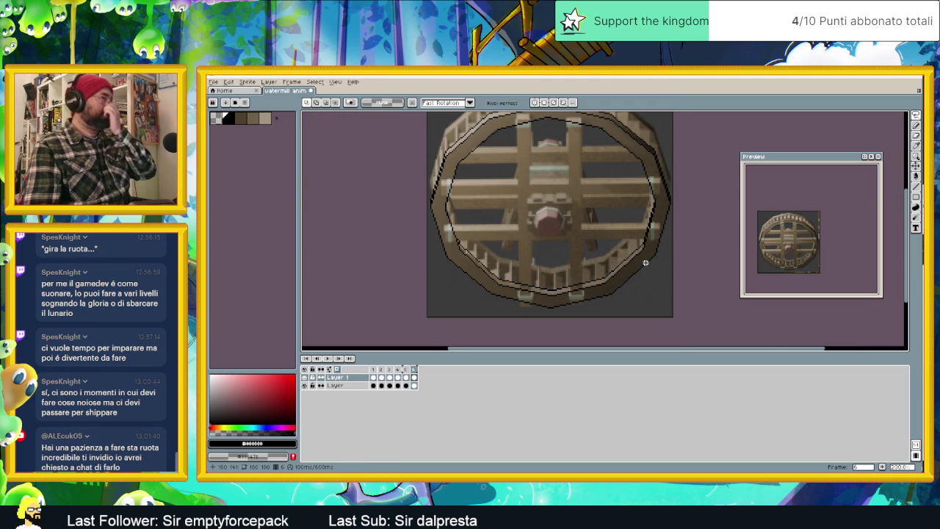
scroll(643, 263, "down", 1)
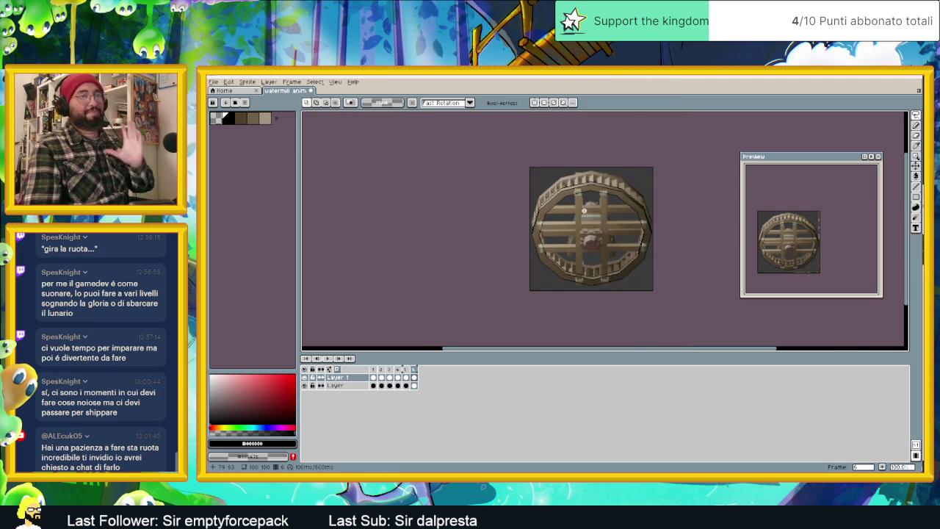
Step: Pick a brown shade and the fill tool, briefly swapping to black and back
left_click(240, 119)
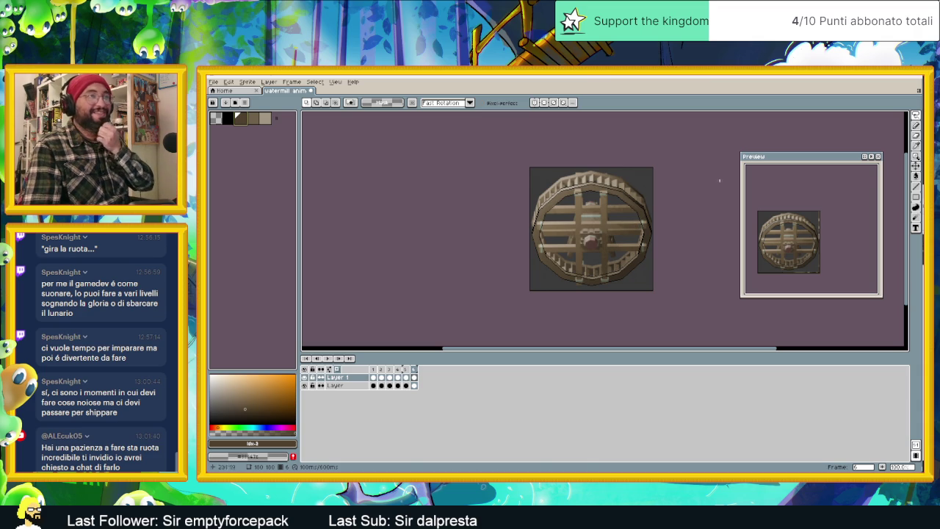
key("g")
scroll(616, 263, "up", 1)
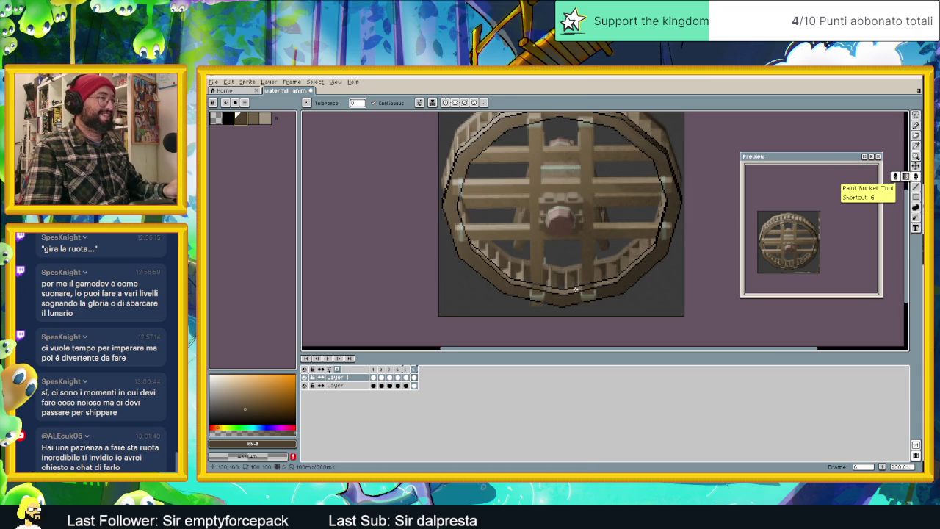
key("x")
scroll(635, 253, "up", 2)
scroll(672, 224, "up", 1)
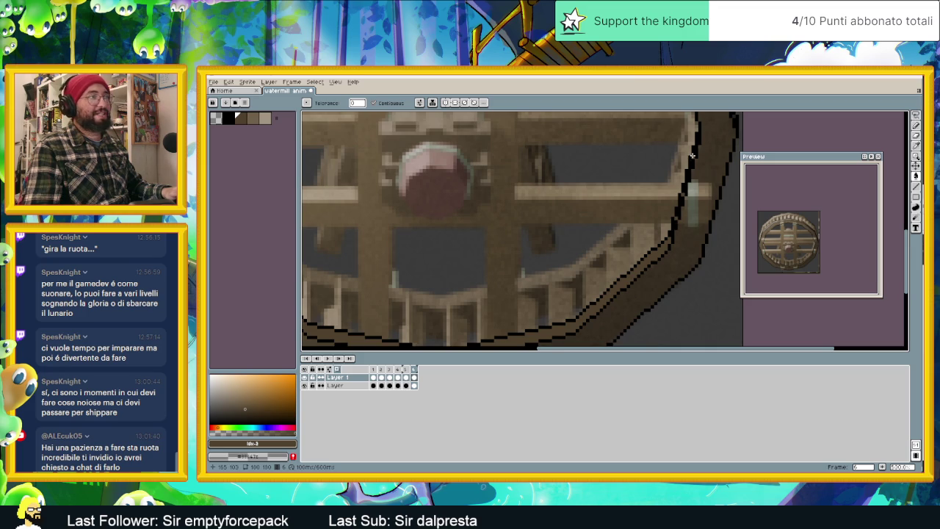
scroll(486, 245, "down", 2)
scroll(441, 257, "up", 1)
scroll(434, 256, "up", 1)
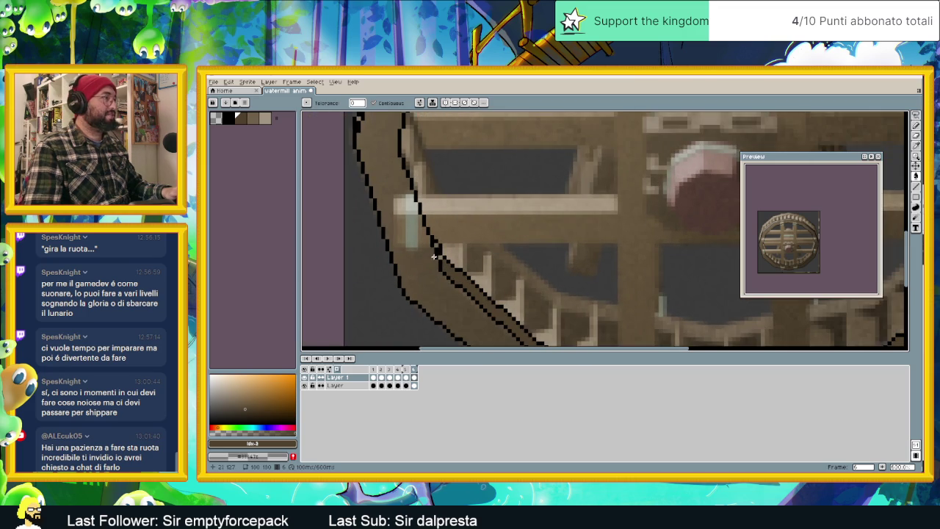
scroll(439, 255, "down", 1)
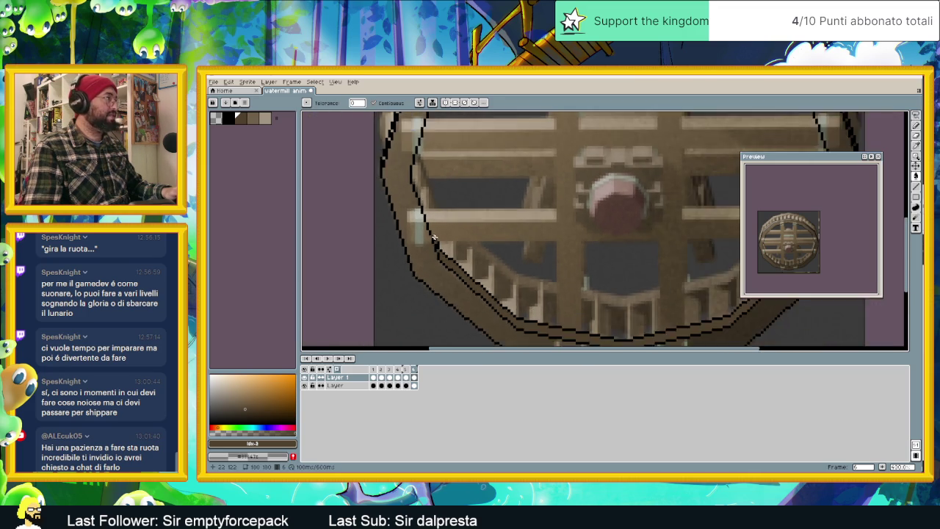
scroll(382, 206, "down", 1)
key("x")
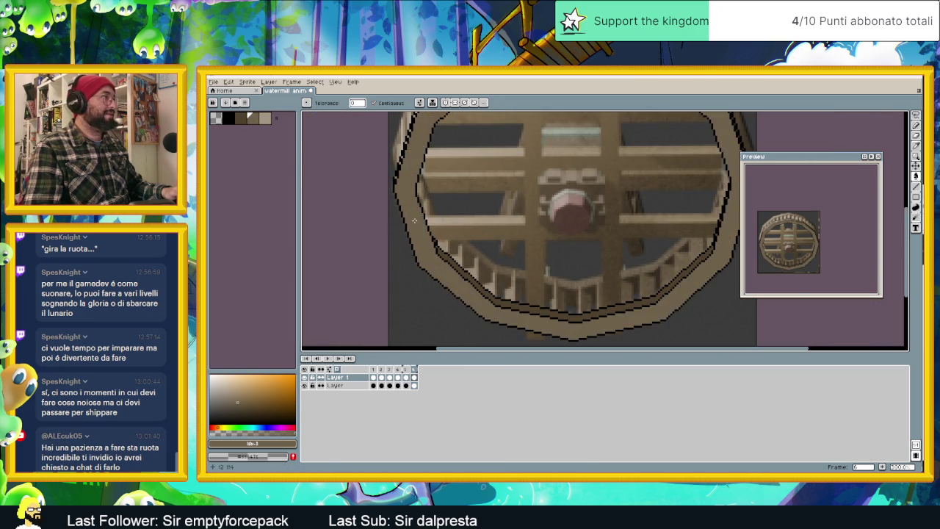
scroll(478, 220, "up", 2)
scroll(547, 211, "up", 2)
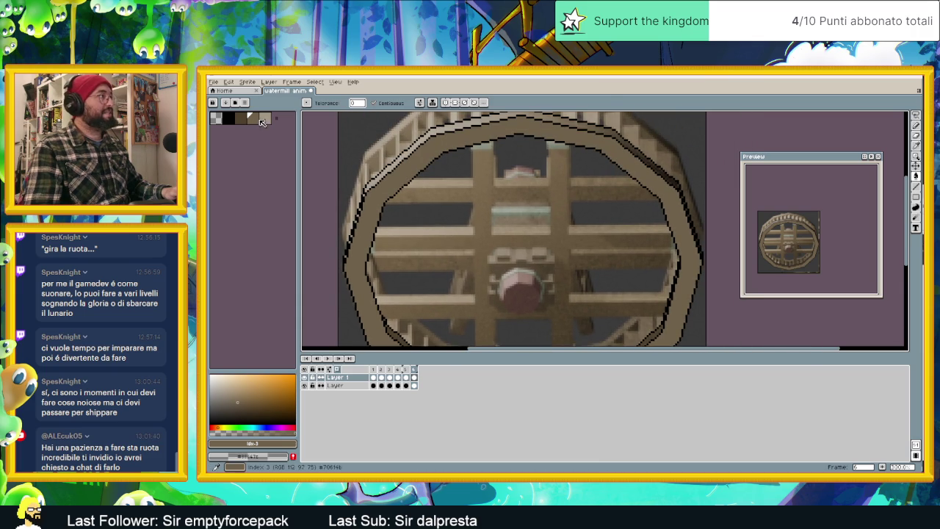
Step: Paint a light tan highlight along the top rim's inner edge
left_click(558, 130, "alt")
left_click_drag(529, 138, 619, 148)
scroll(619, 147, "up", 1)
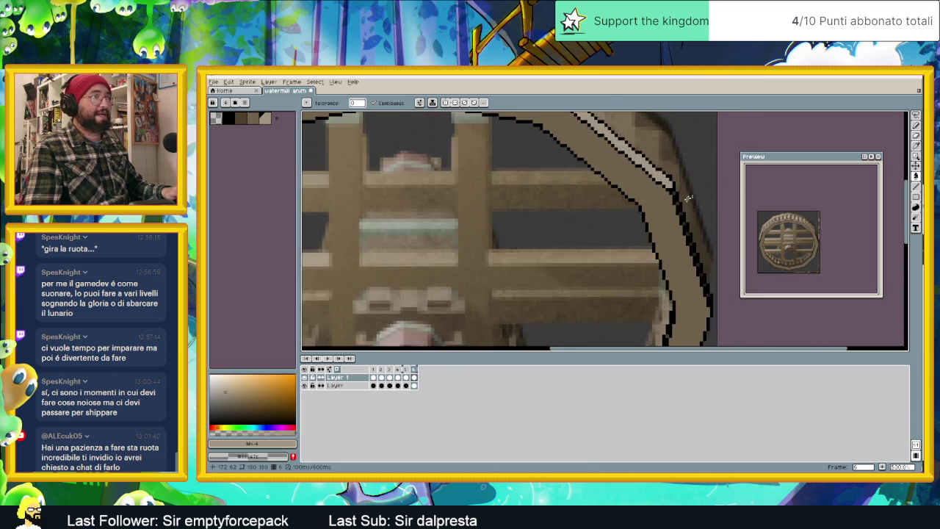
scroll(672, 193, "up", 1)
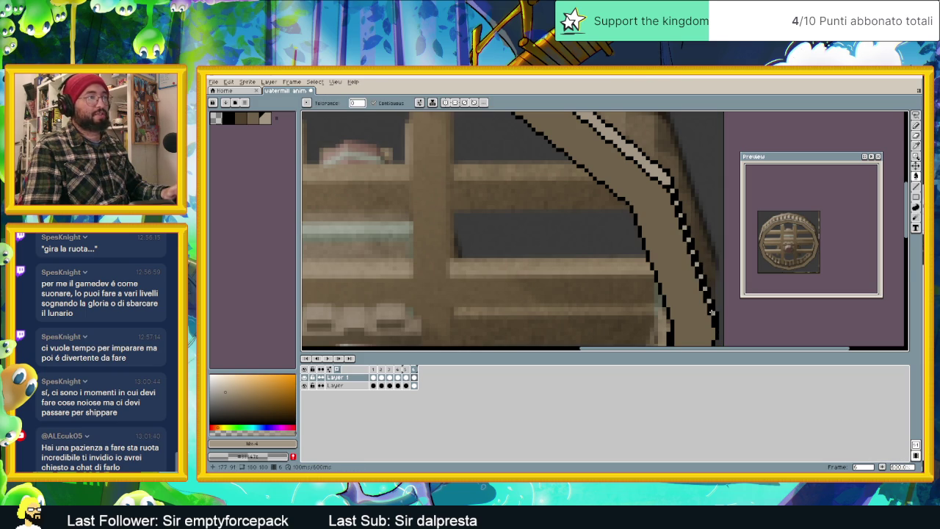
scroll(634, 236, "down", 3)
scroll(514, 206, "up", 3)
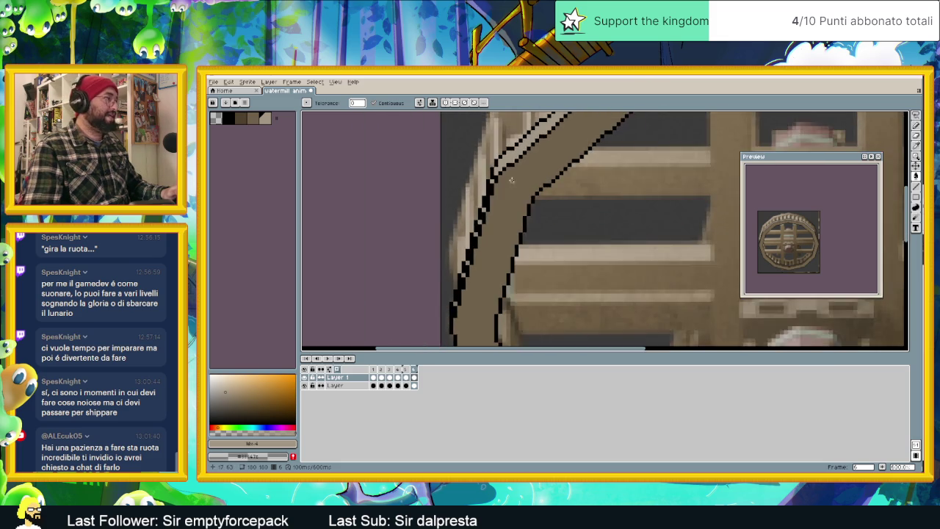
Step: Thicken the upper-left rim outline with extra black pixels
middle_click(490, 187)
left_click_drag(488, 185, 481, 213)
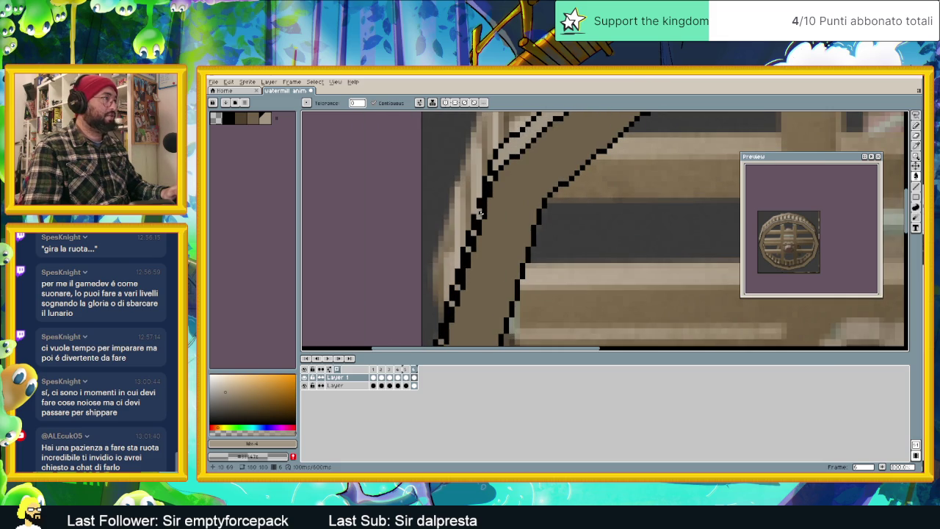
mouse_move(468, 249)
left_mouse_down()
mouse_move(457, 286)
mouse_move(510, 204)
left_mouse_up()
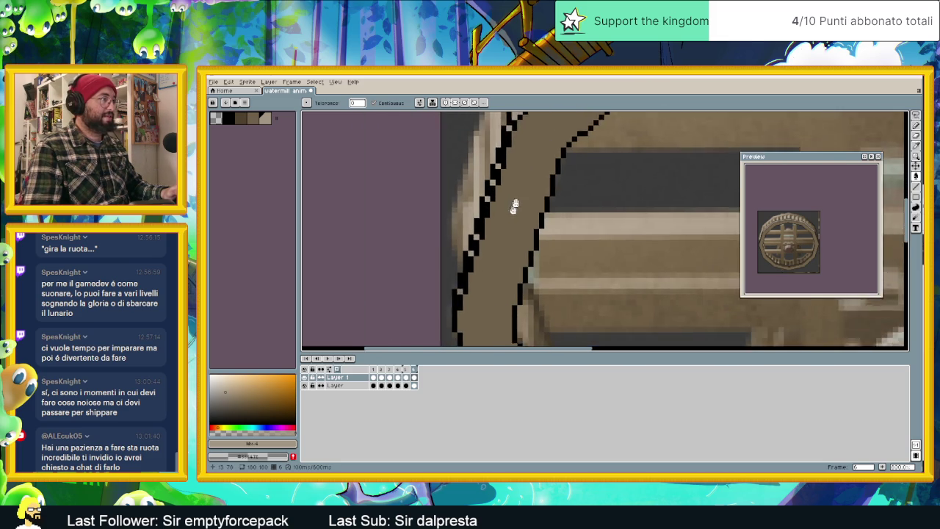
scroll(465, 271, "down", 2)
scroll(580, 248, "down", 1)
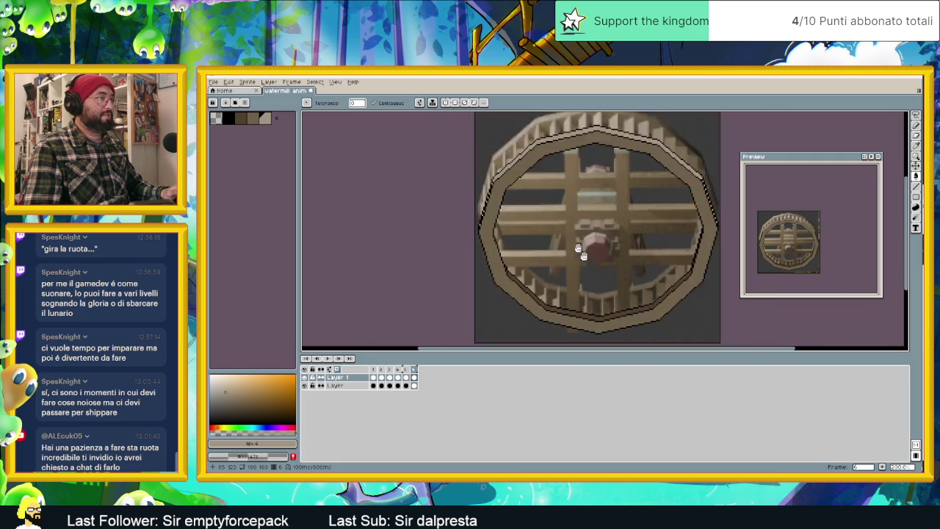
scroll(586, 241, "down", 2)
Step: Play and stop the wheel rotation, then view frames 6 and 1
scroll(586, 240, "up", 1)
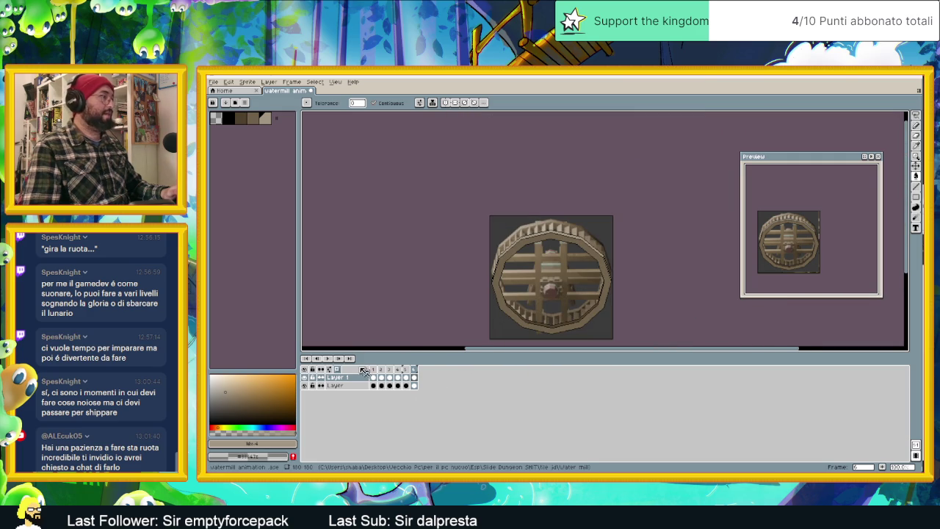
left_click(336, 360)
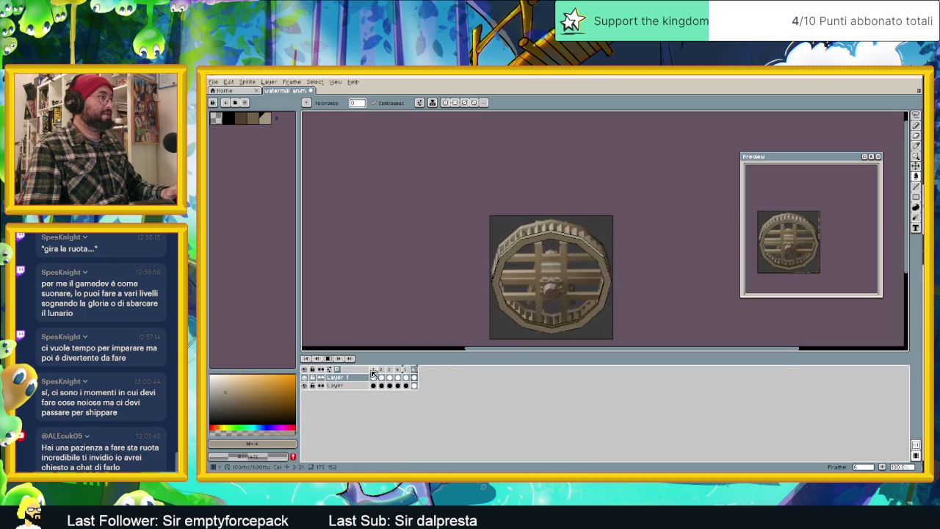
key("Return")
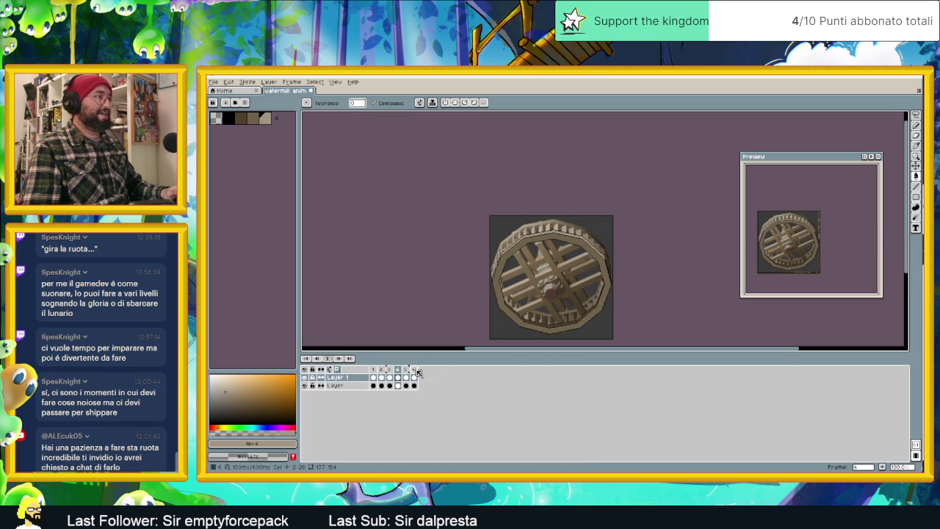
left_click(414, 374)
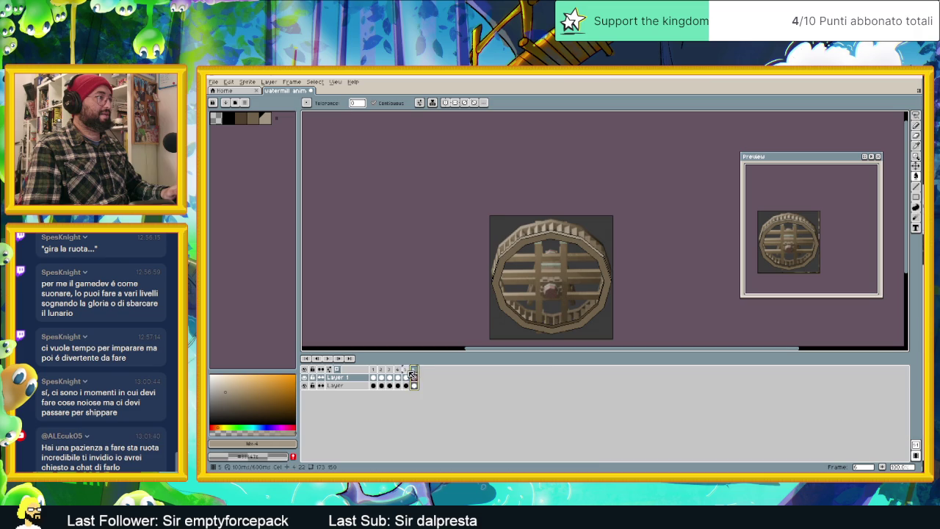
left_click(373, 369)
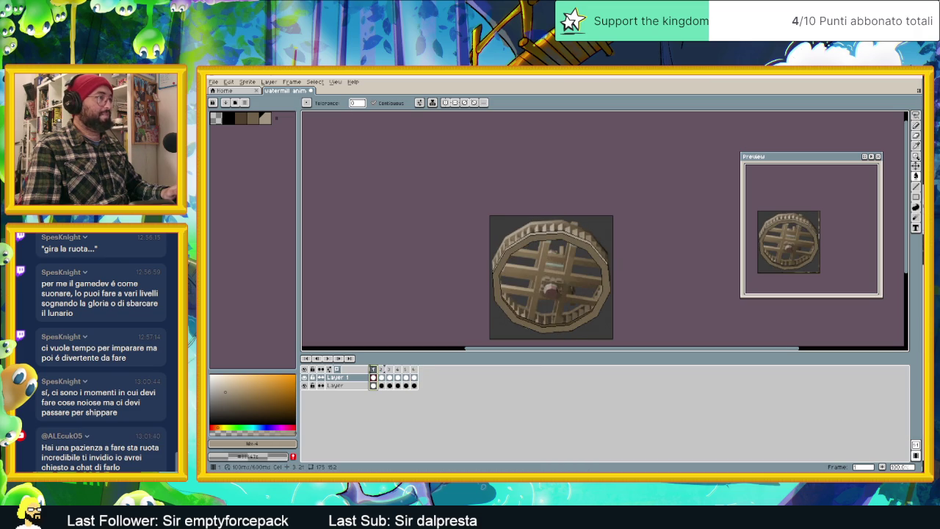
Step: Step through frames 2 to 6, comparing them, and end on frame 5
left_click(385, 371)
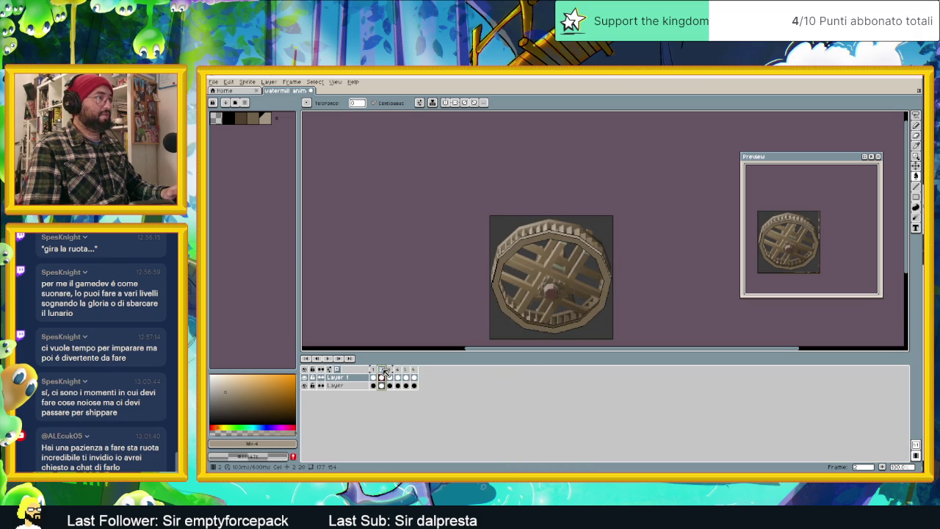
left_click(393, 371)
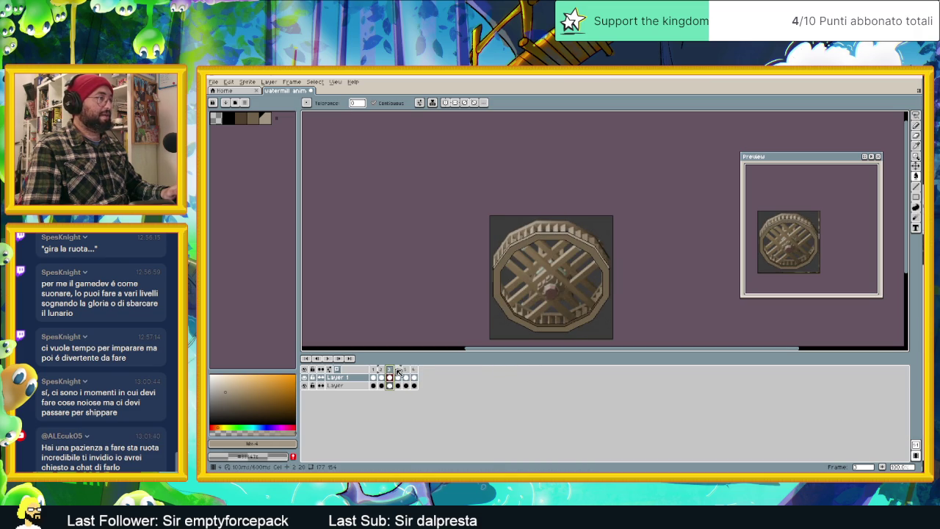
left_click(398, 371)
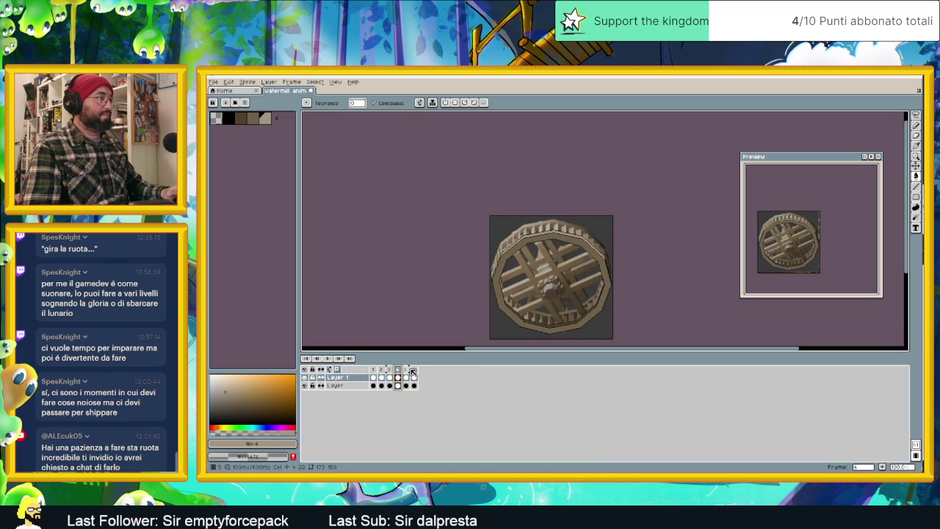
left_click(410, 371)
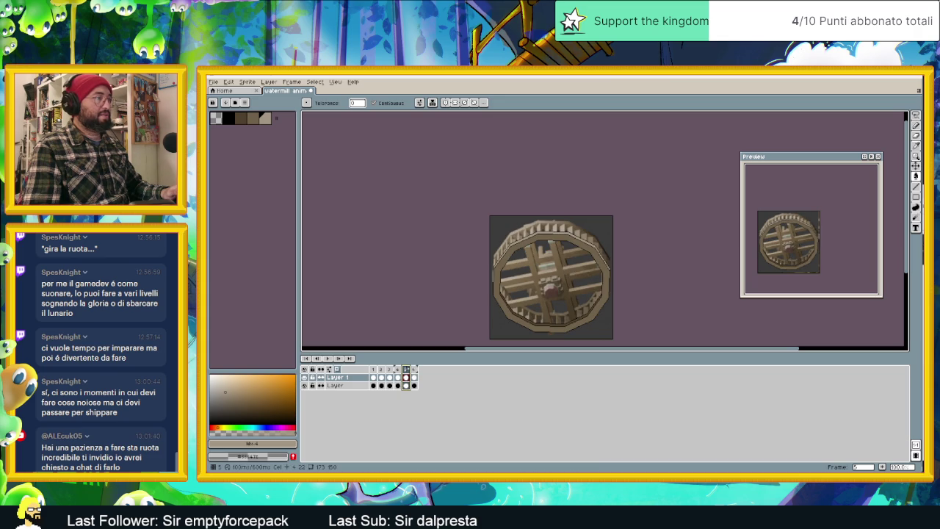
left_click(413, 371)
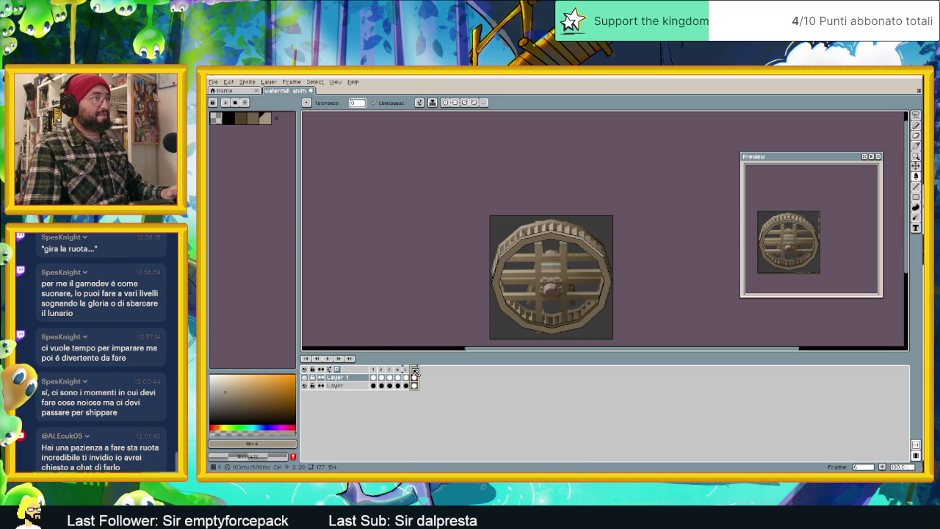
left_click(376, 371)
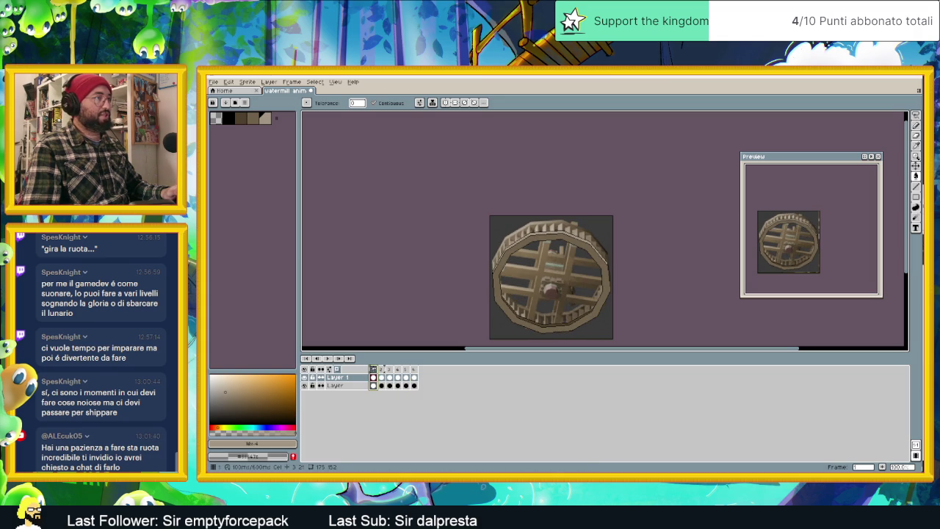
left_click(415, 371)
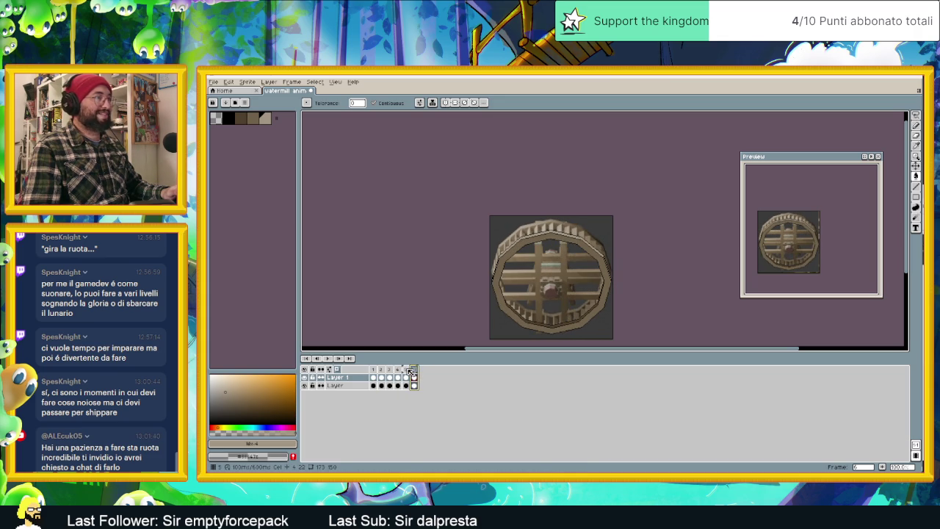
key("Left")
key("Right")
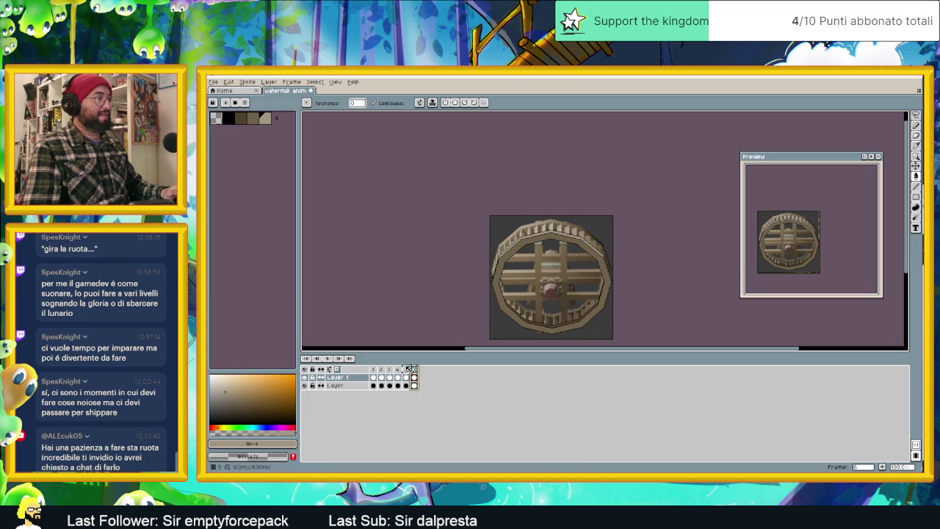
left_click(408, 369)
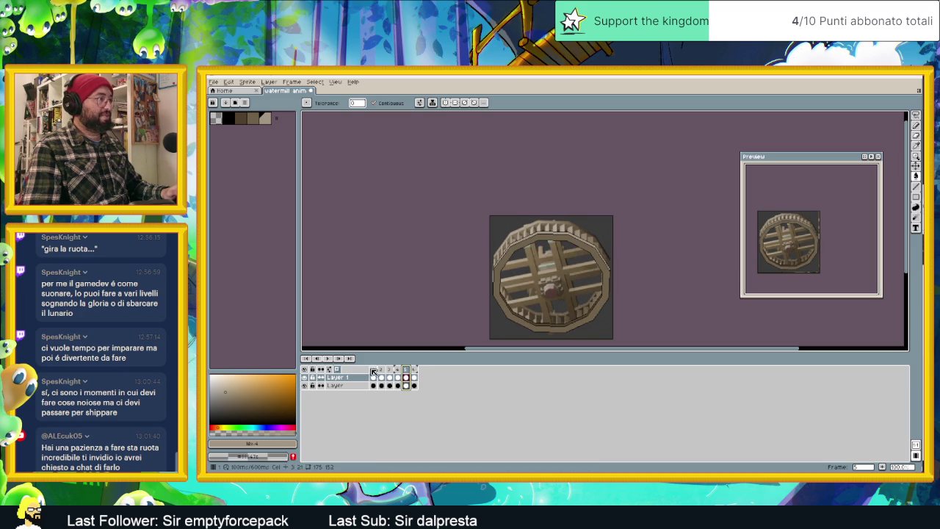
left_click_drag(373, 371, 405, 369)
Step: Tag frames 1–5 as 'animation', then play the animation and stop on frame 3
right_click(405, 369)
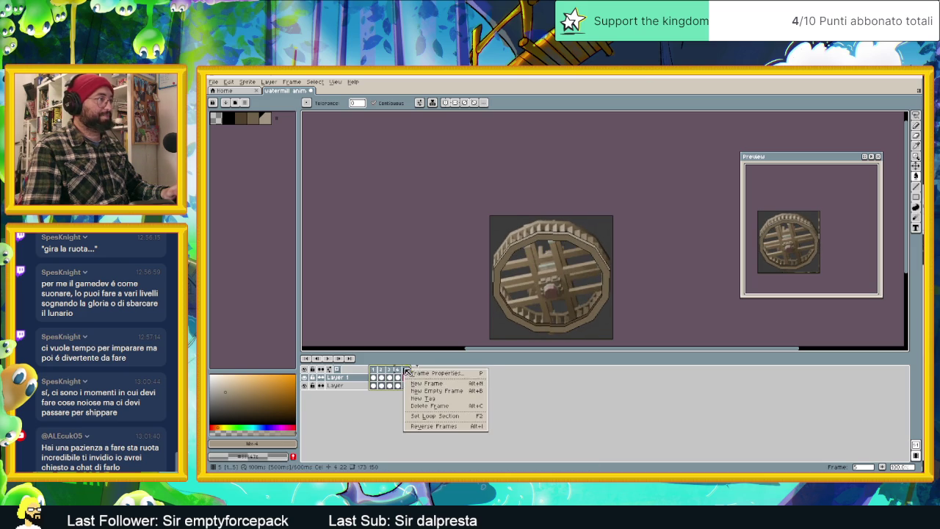
left_click(452, 398)
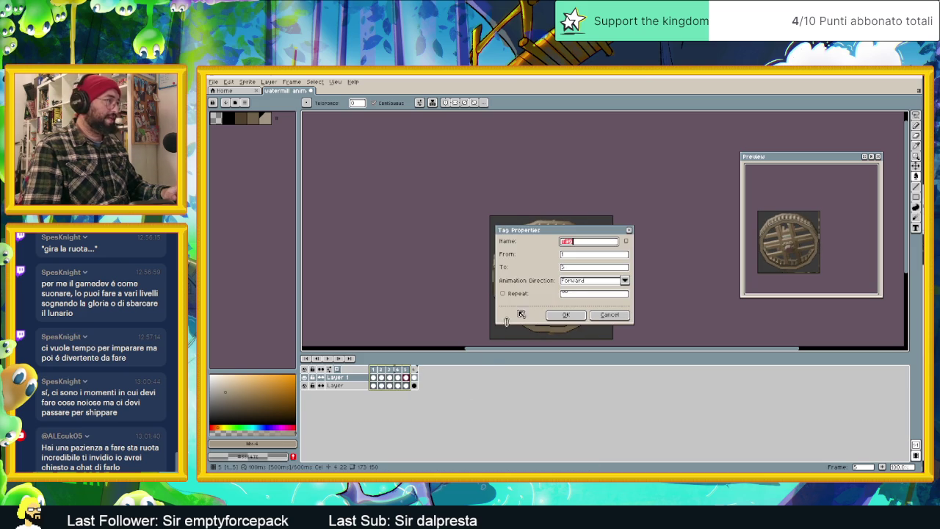
type("animation")
left_click(566, 314)
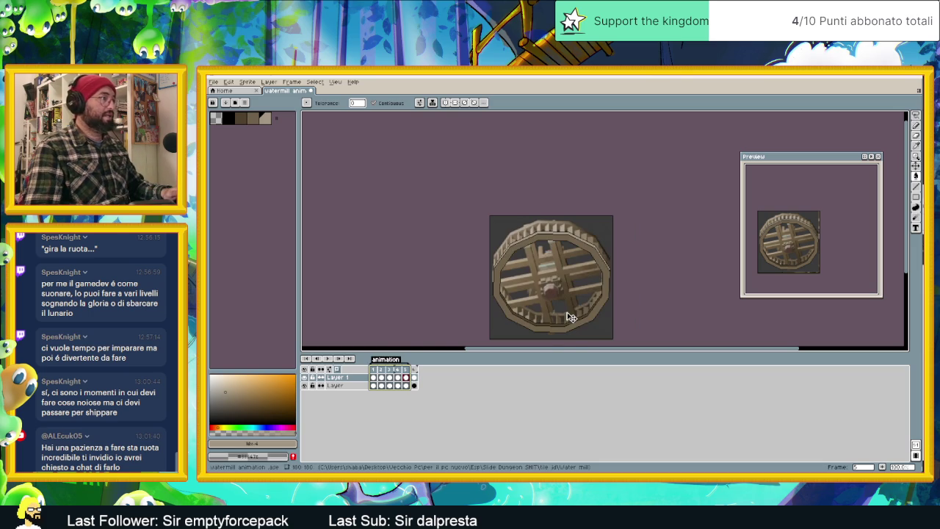
left_click(327, 358)
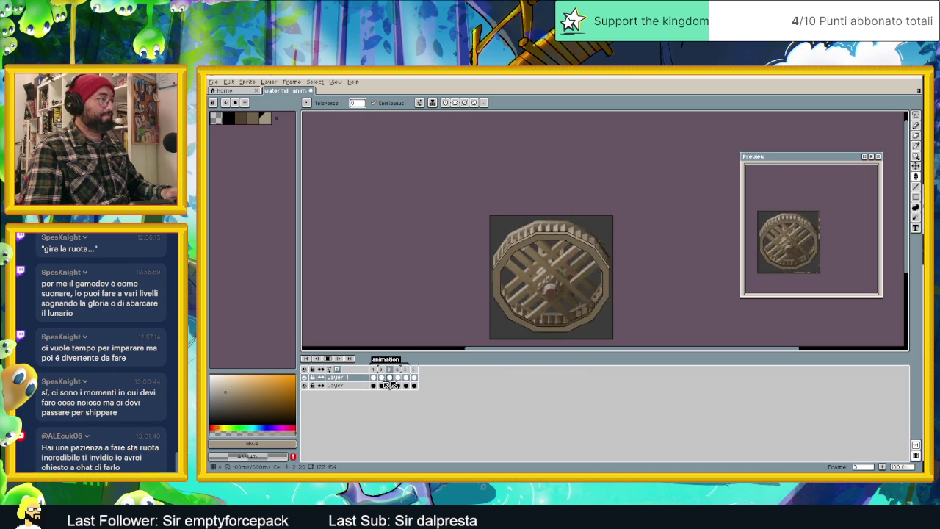
left_click(391, 385)
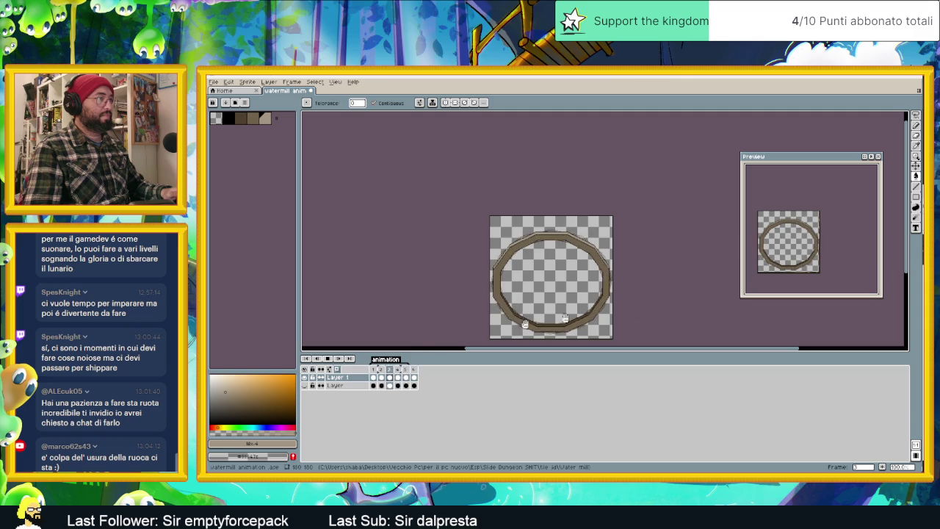
Step: Redraw part of the rim on frame 3, toggle Layer 1's continuous cels, and replay
left_click_drag(565, 318, 602, 318)
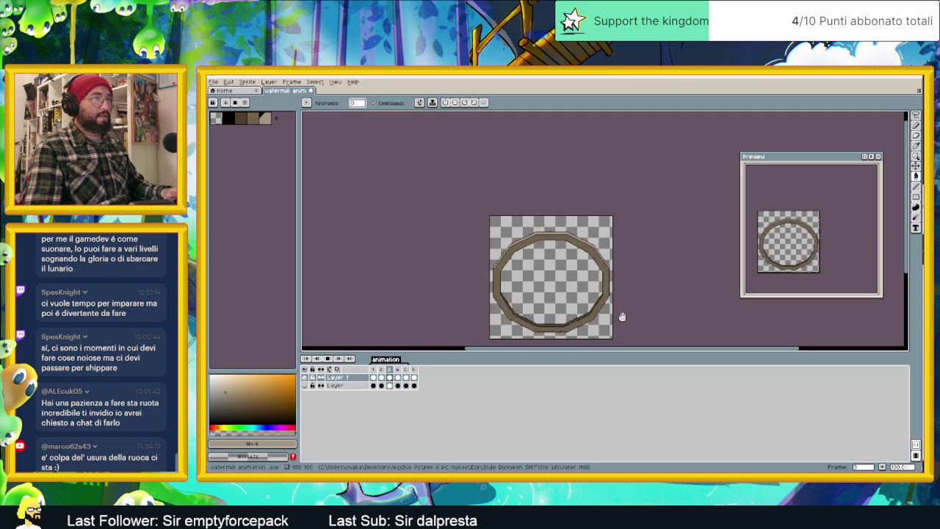
left_click(321, 378)
key("Return")
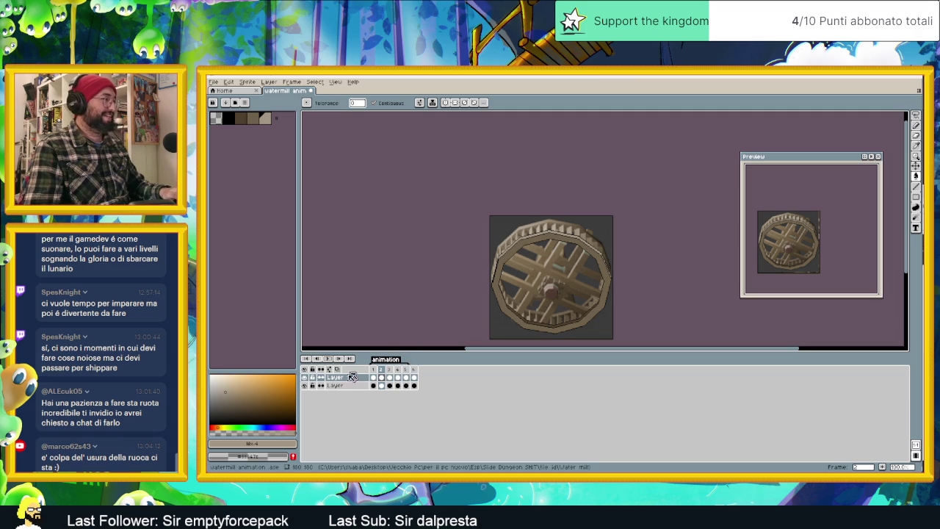
Step: Rename Layer 1 to 'Porzione davanti ruota' and duplicate it
double_click(353, 379)
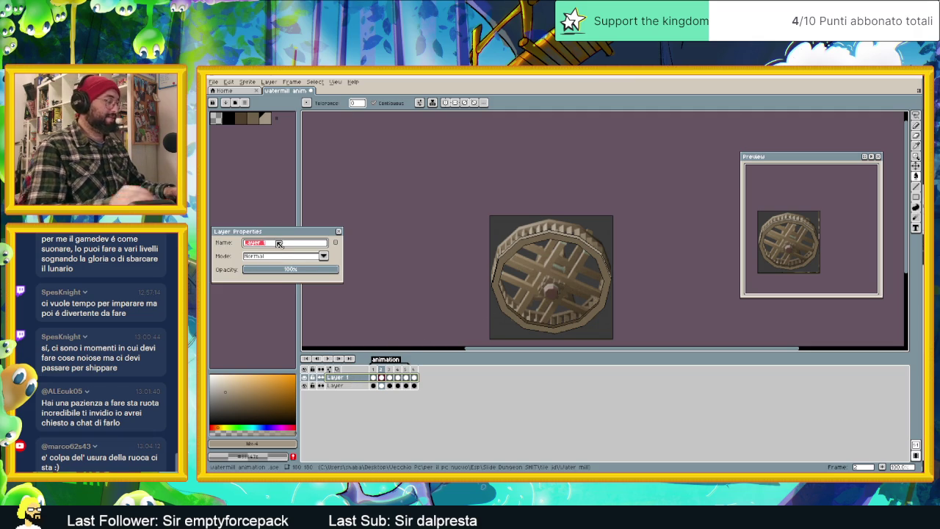
type("Porzione dav")
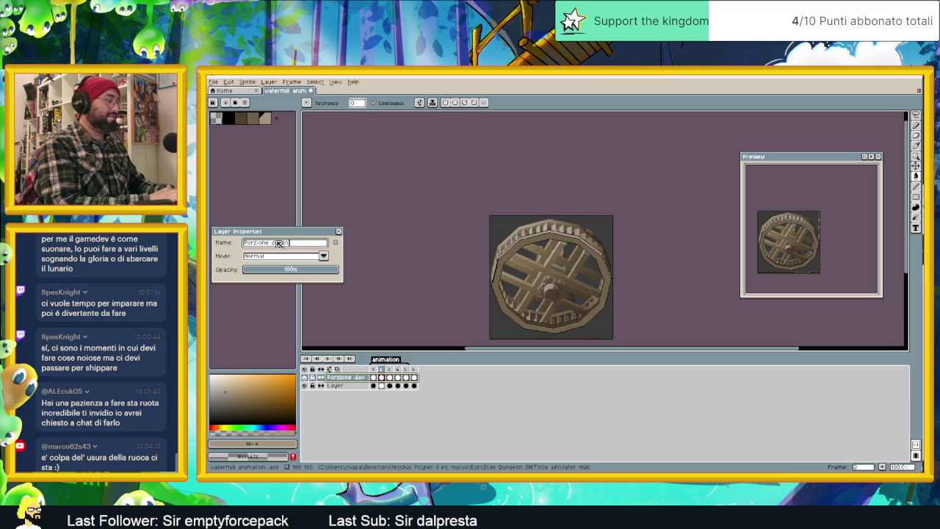
type("ti")
type("ta")
key("Return")
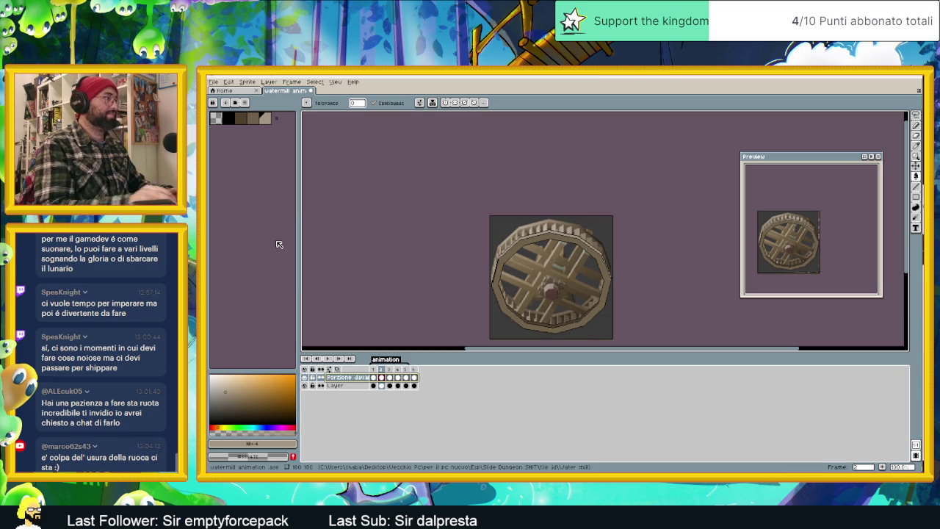
right_click(355, 381)
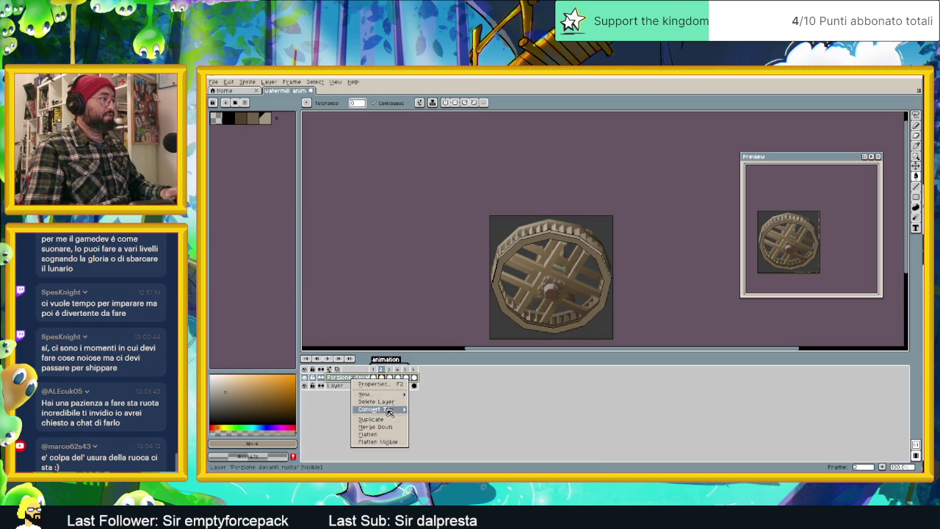
left_click(391, 421)
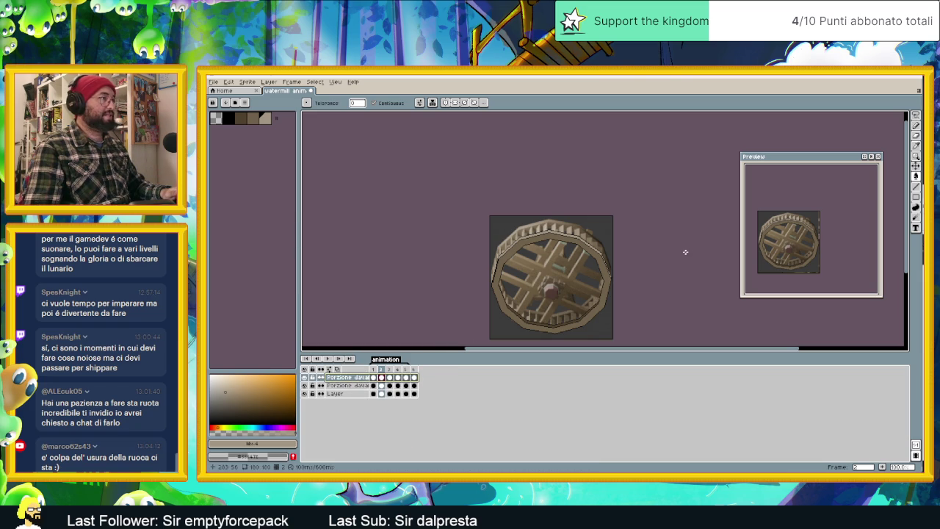
Step: Toggle onion skin on and off, then open the duplicate layer's name for editing
left_click(916, 157)
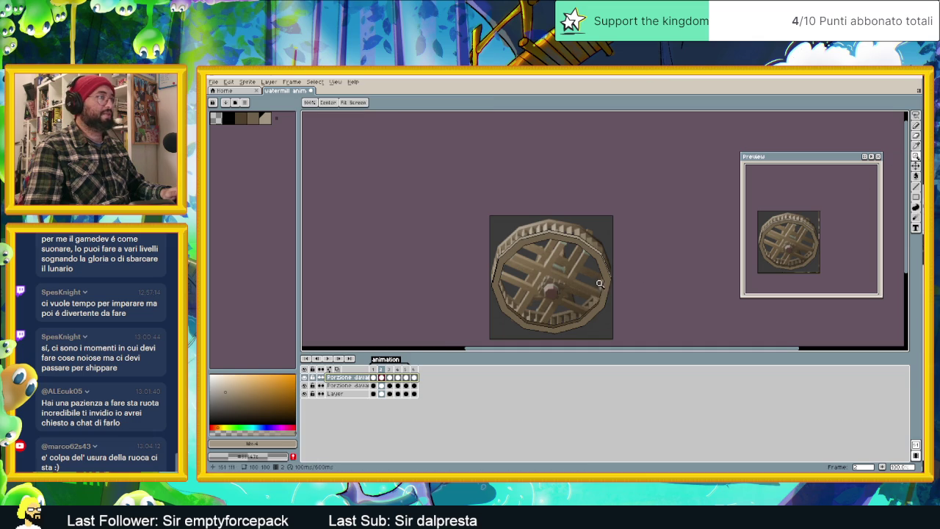
left_click(329, 369)
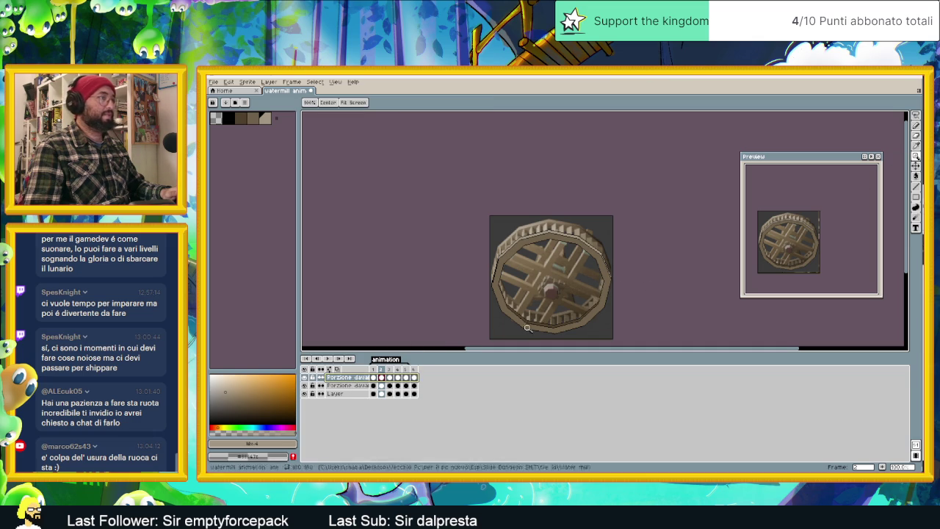
left_click(328, 369)
left_click(917, 166)
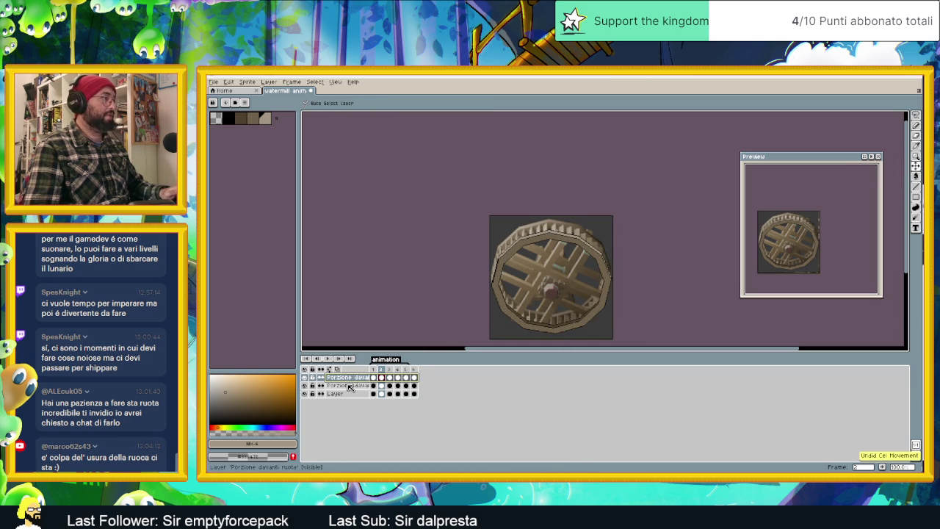
double_click(354, 387)
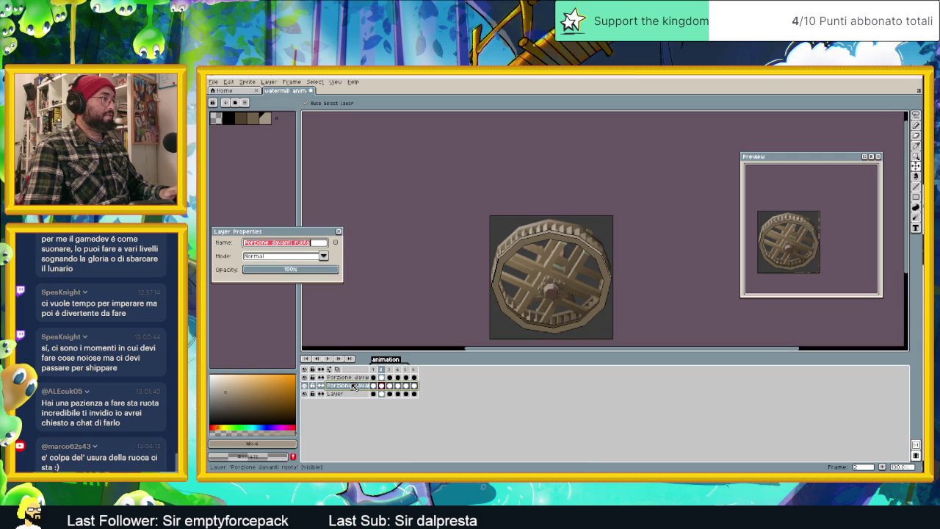
left_click(291, 245)
Step: Name the copy 'Porzione dietro ruota', play the animation and hide the reference layer
type("dietro")
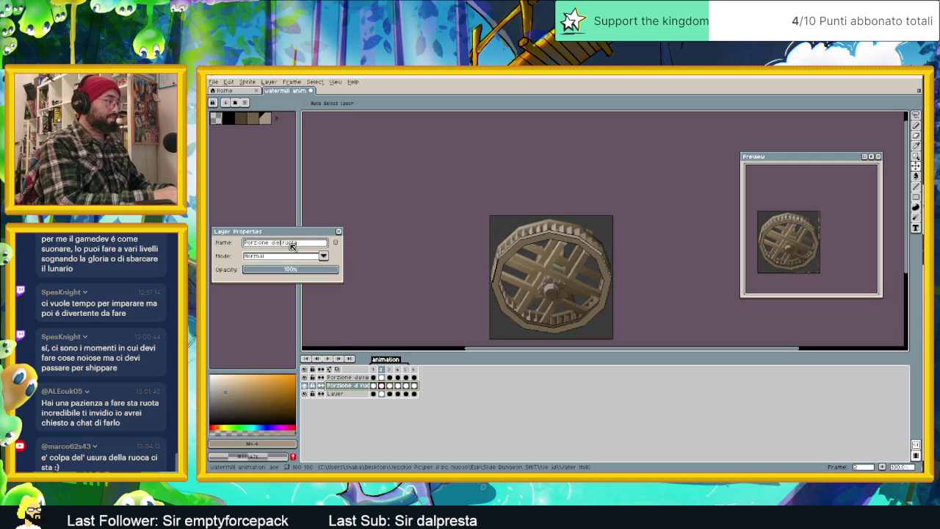
key("Return")
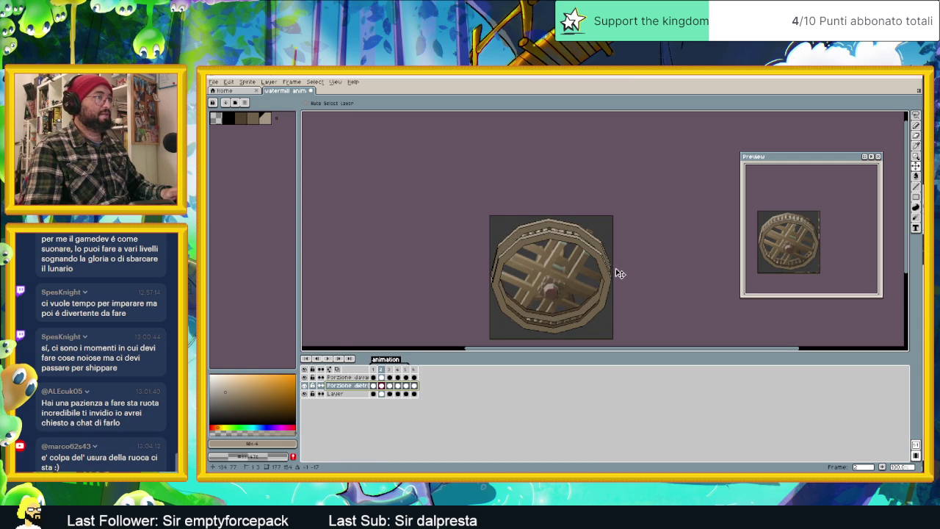
scroll(617, 274, "up", 1)
scroll(574, 259, "up", 1)
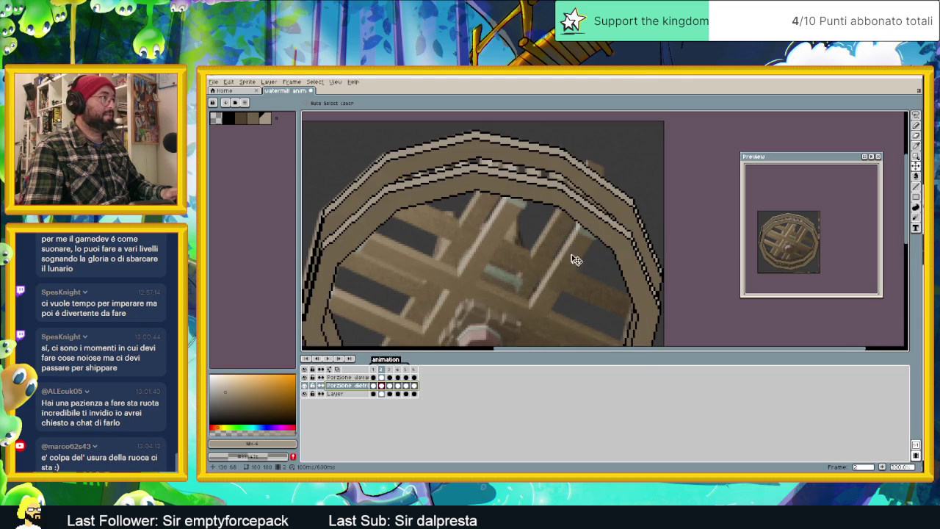
scroll(571, 250, "down", 1)
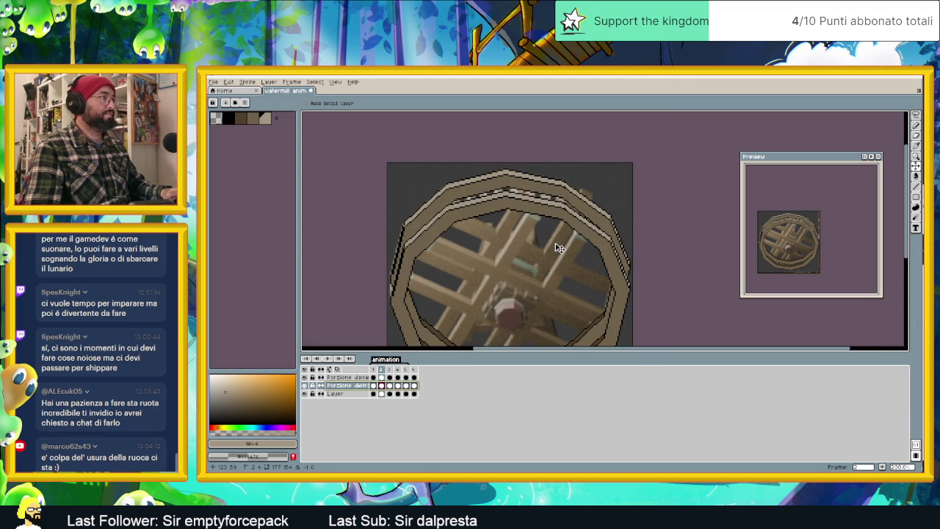
scroll(572, 250, "down", 1)
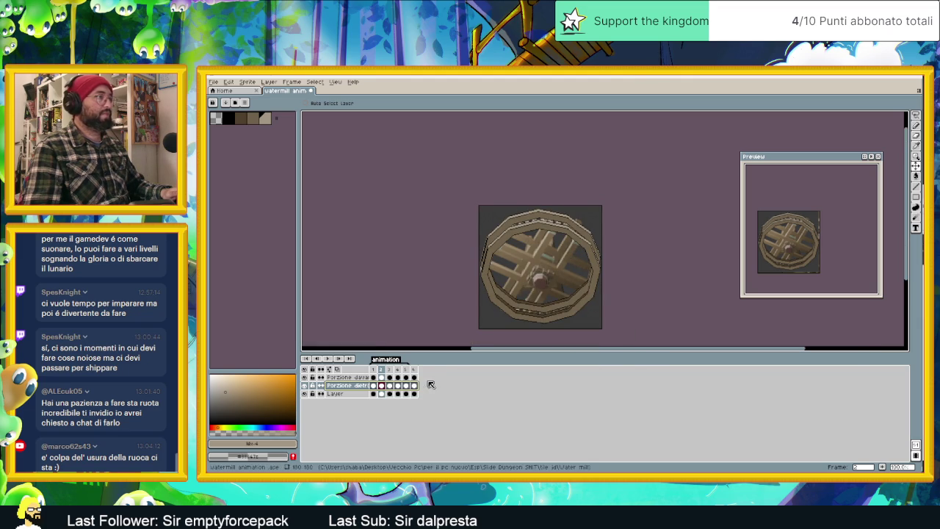
left_click(333, 360)
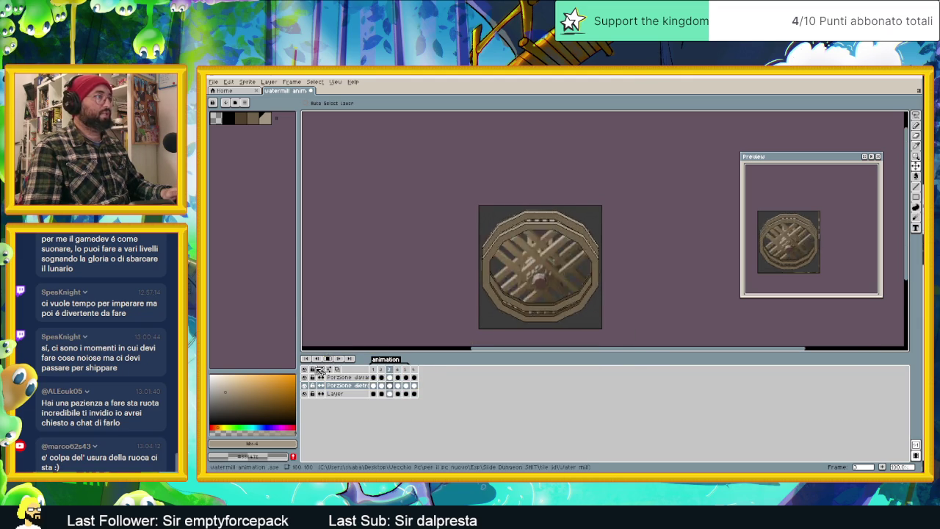
left_click(305, 395)
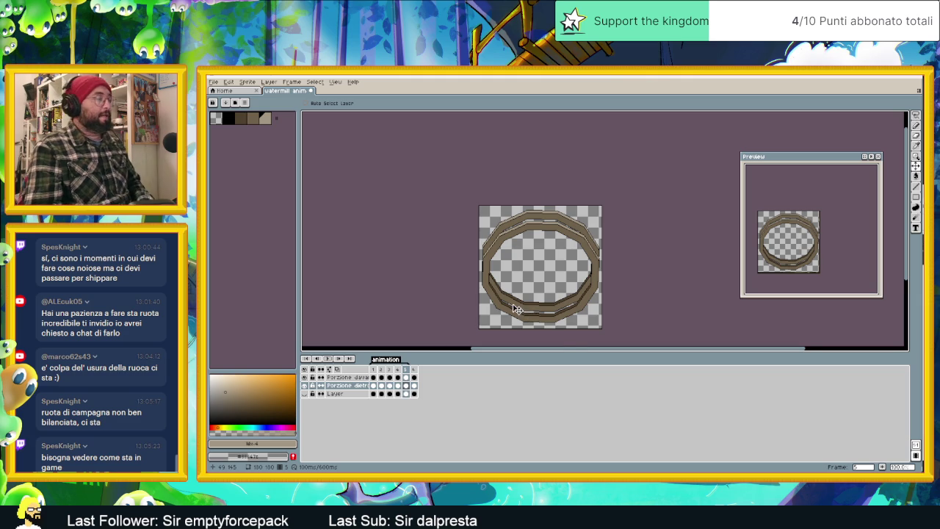
Step: Show the reference render and toothed front rim layers again, and hide Porzione dietro ruota
scroll(516, 309, "up", 1)
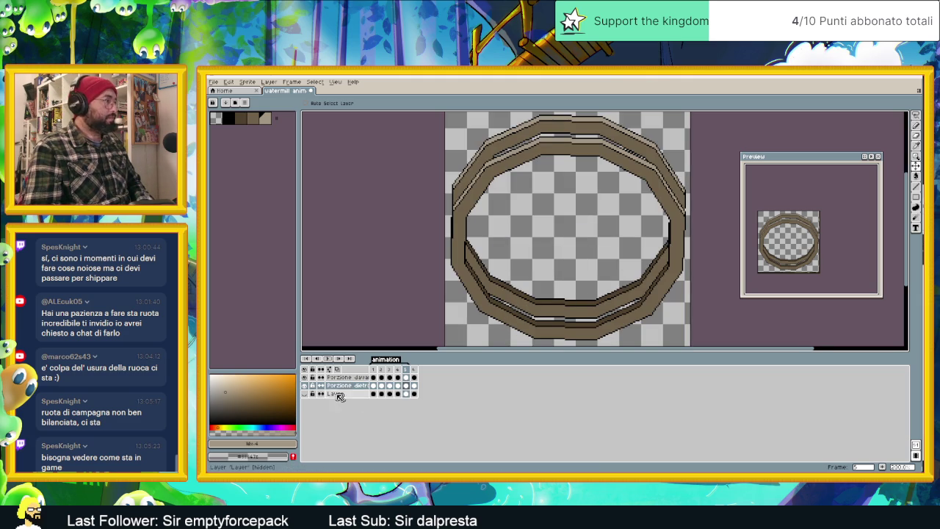
left_click(305, 394)
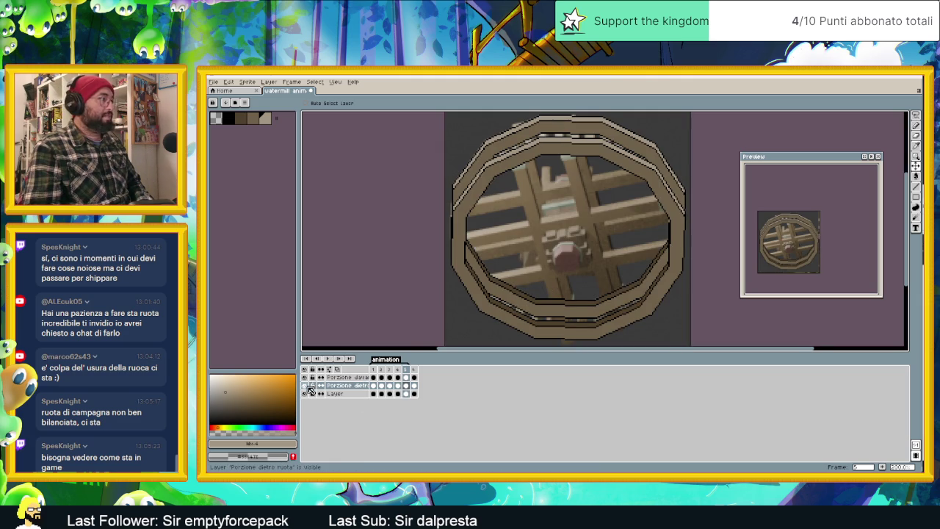
left_click(305, 377)
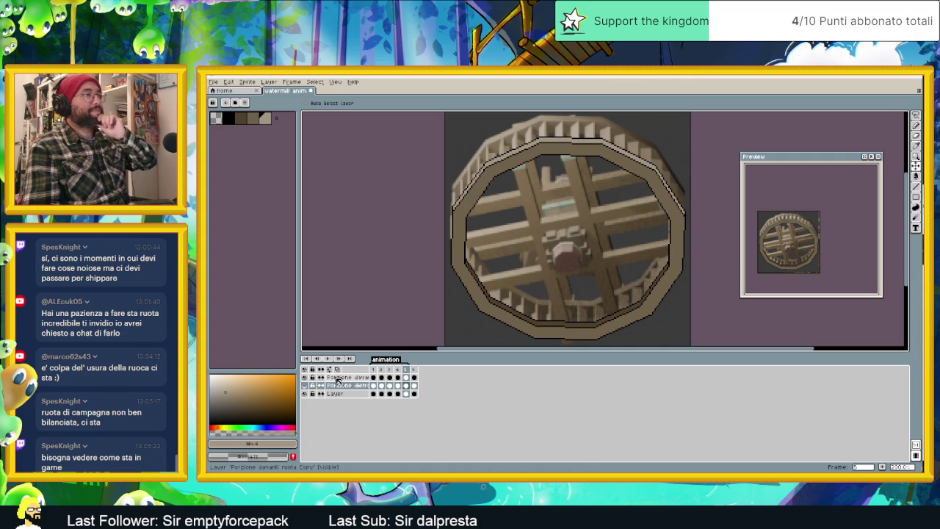
left_click(305, 386)
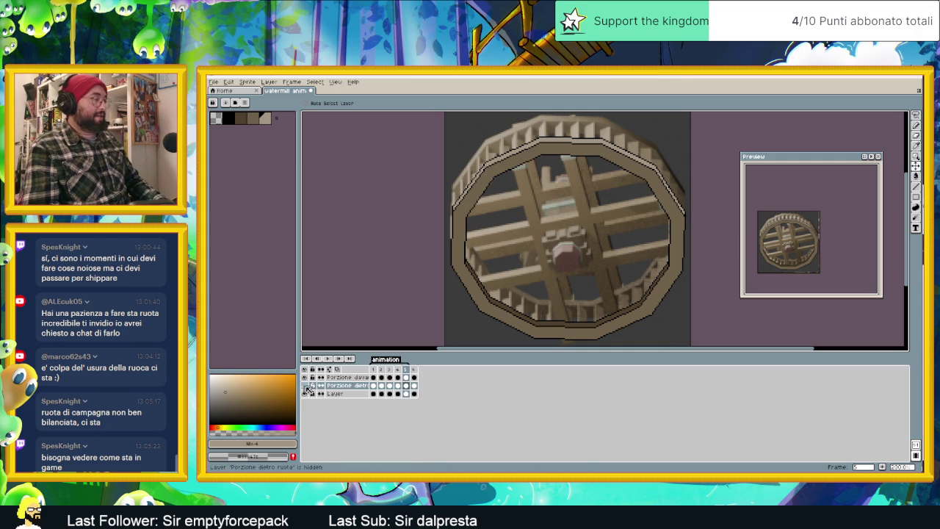
right_click(356, 378)
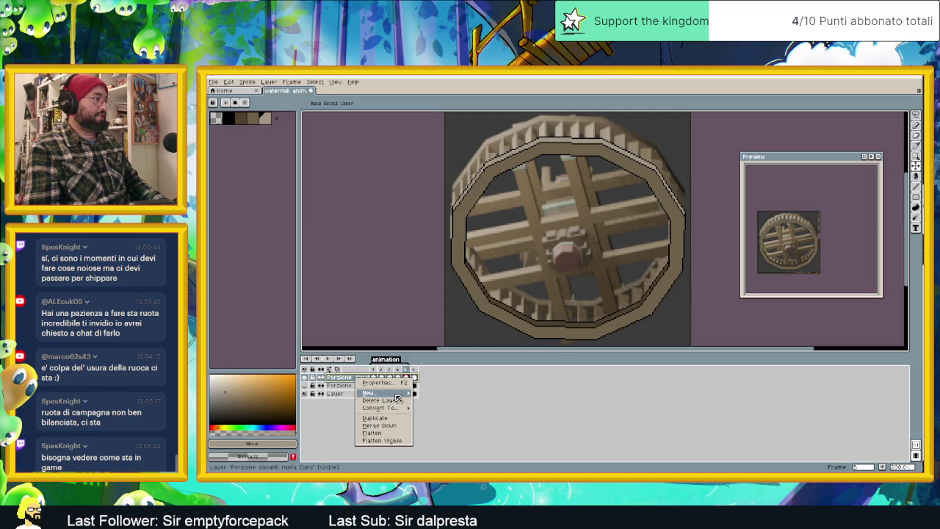
mouse_move(370, 393)
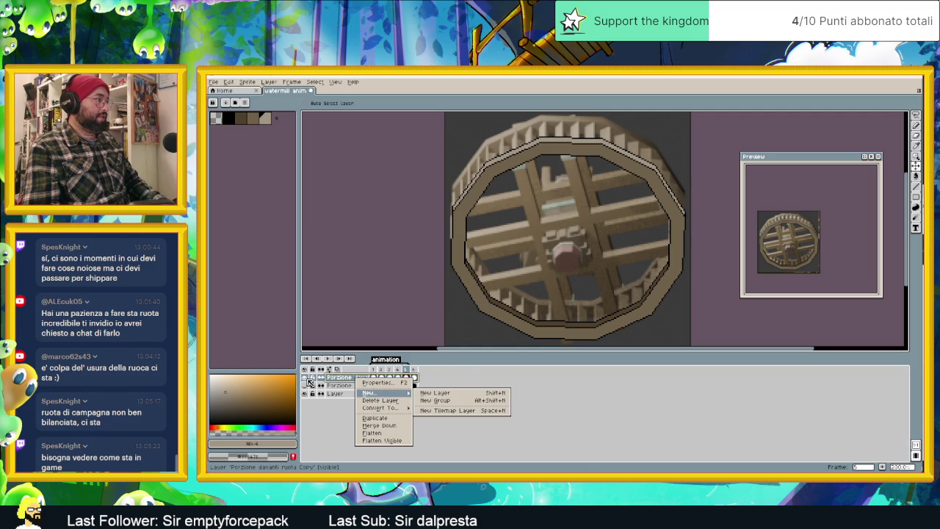
Step: Hide the front-rim copy layer, add a new top layer named Assi, and select frame 1
left_click(306, 377)
left_click(306, 377)
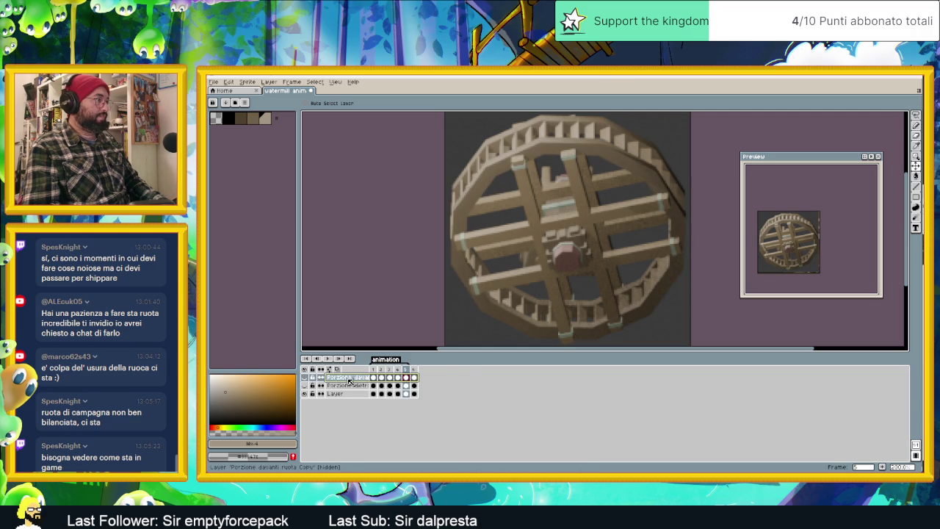
right_click(350, 381)
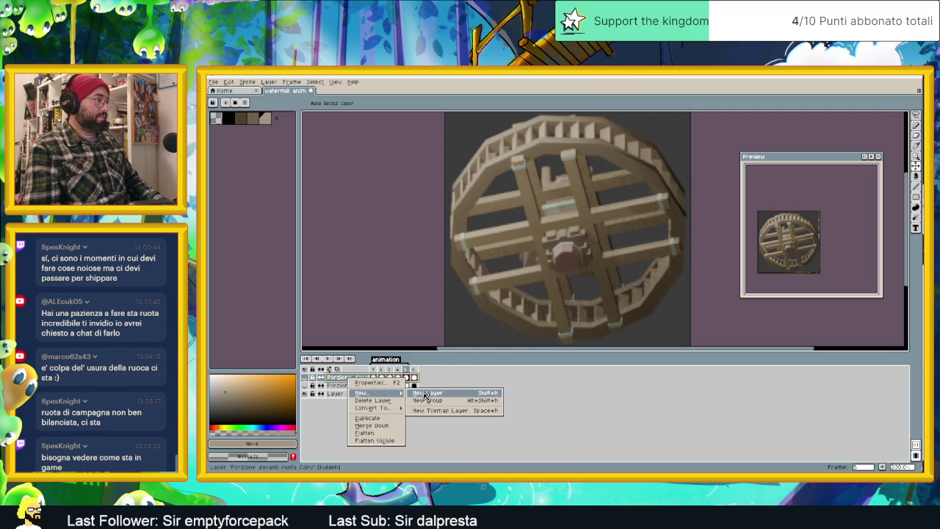
left_click(424, 397)
double_click(358, 379)
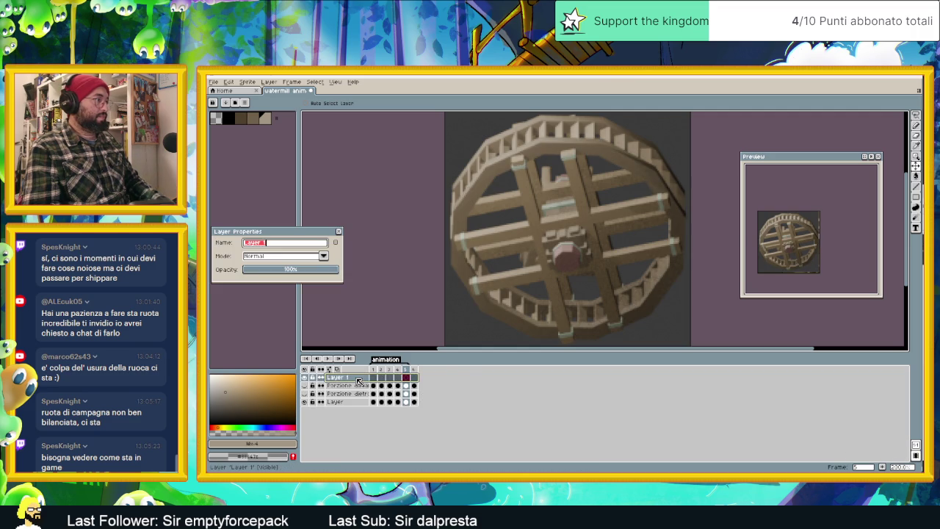
type("Assi")
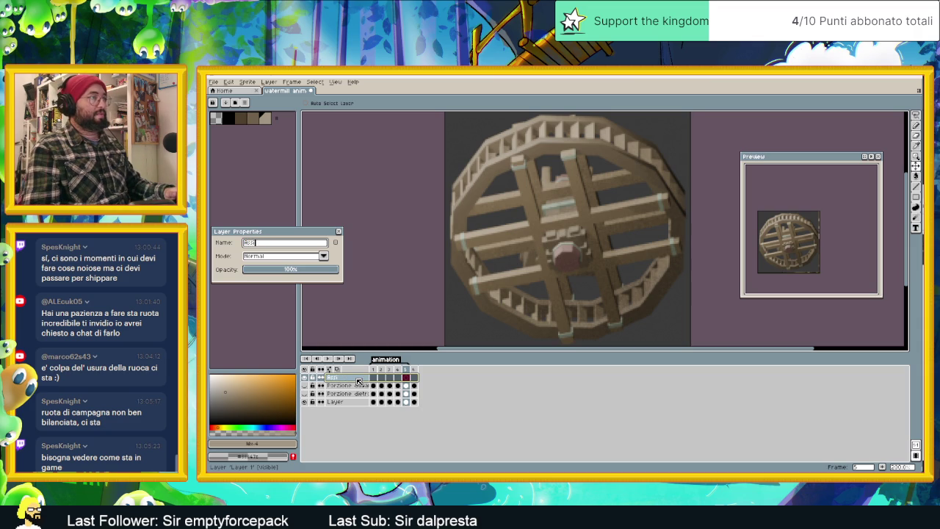
key("Return")
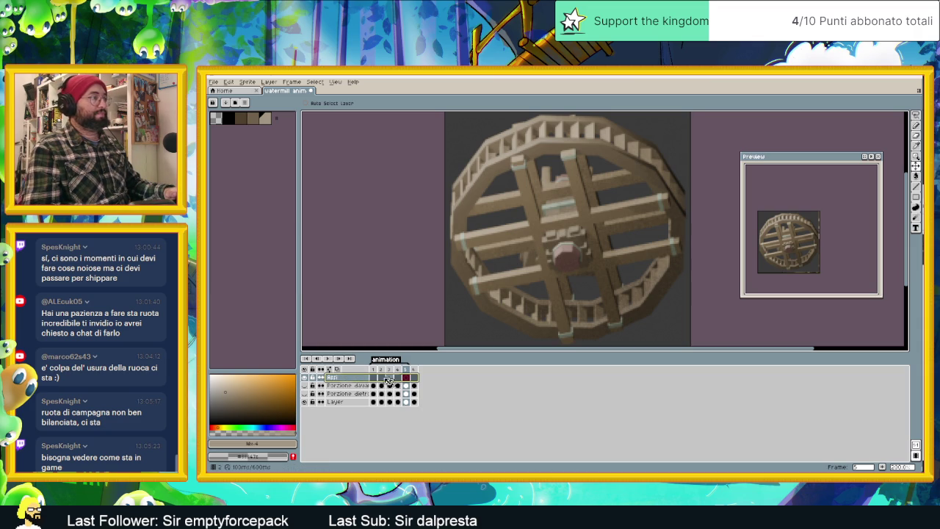
left_click(374, 377)
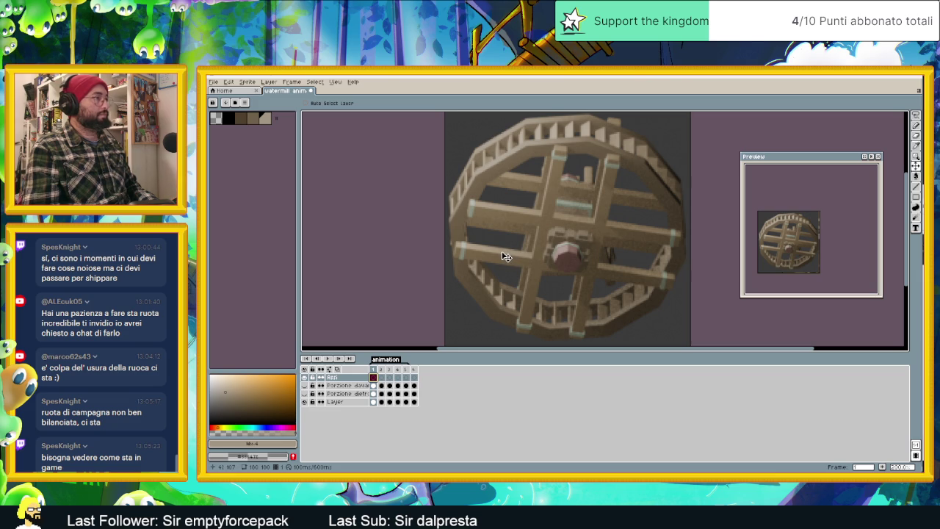
Step: Choose the black palette swatch as the foreground colour
left_click(228, 118)
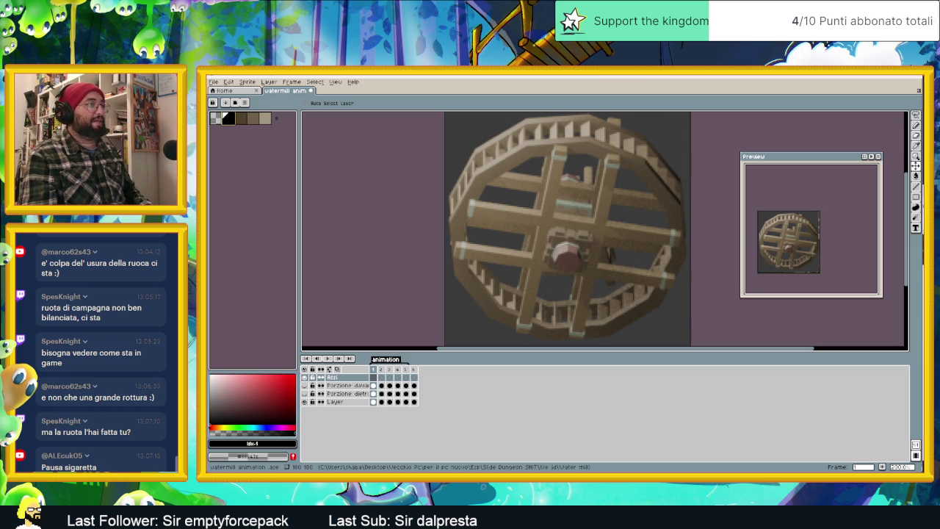
key("alt+Tab")
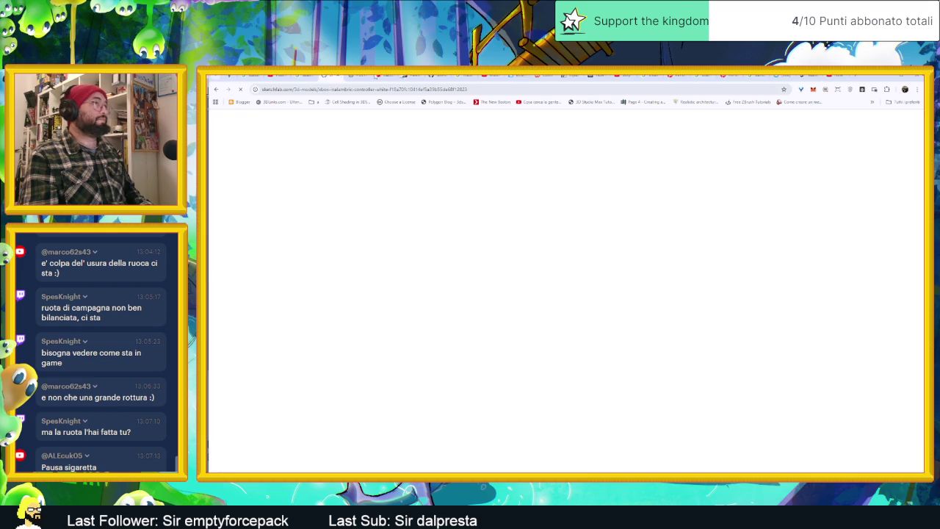
left_click(513, 77)
left_click(514, 77)
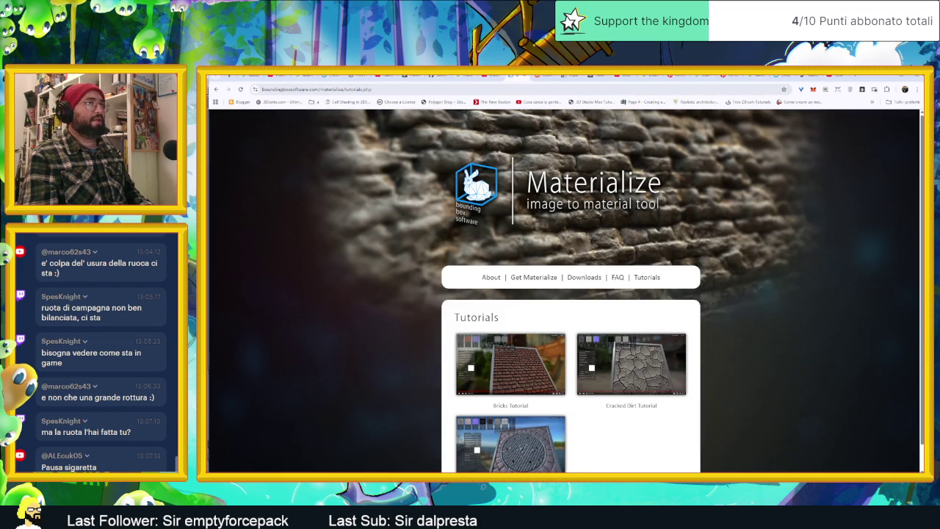
left_click(783, 78)
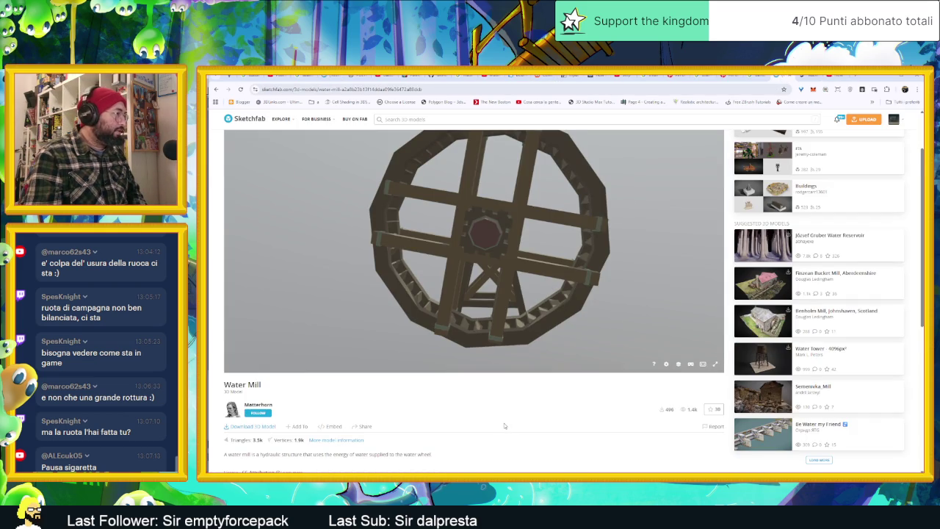
scroll(505, 426, "down", 1)
scroll(511, 407, "up", 2)
scroll(511, 407, "up", 2)
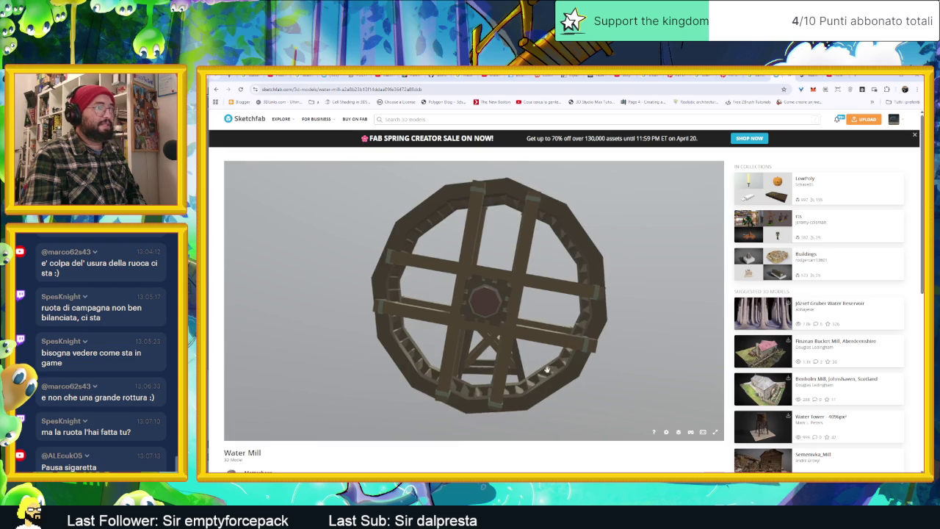
scroll(514, 397, "down", 3)
scroll(485, 456, "down", 1)
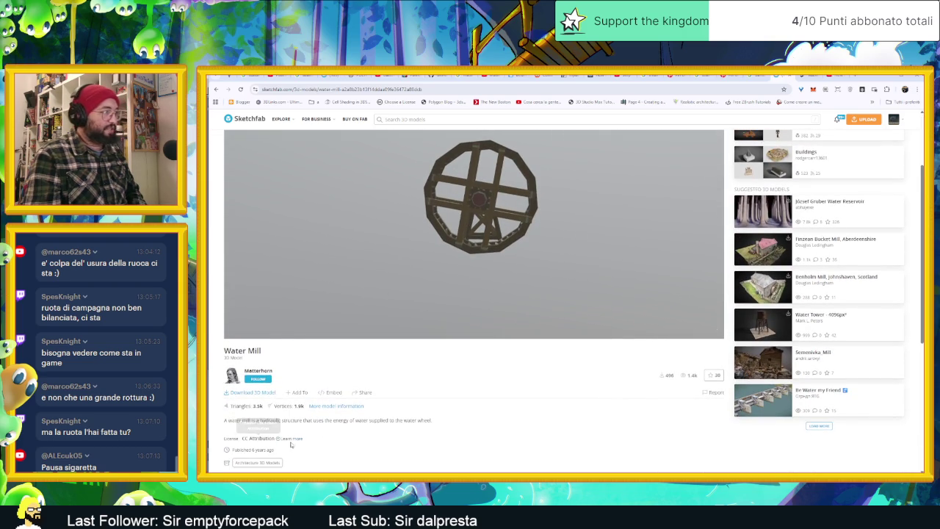
scroll(398, 441, "down", 1)
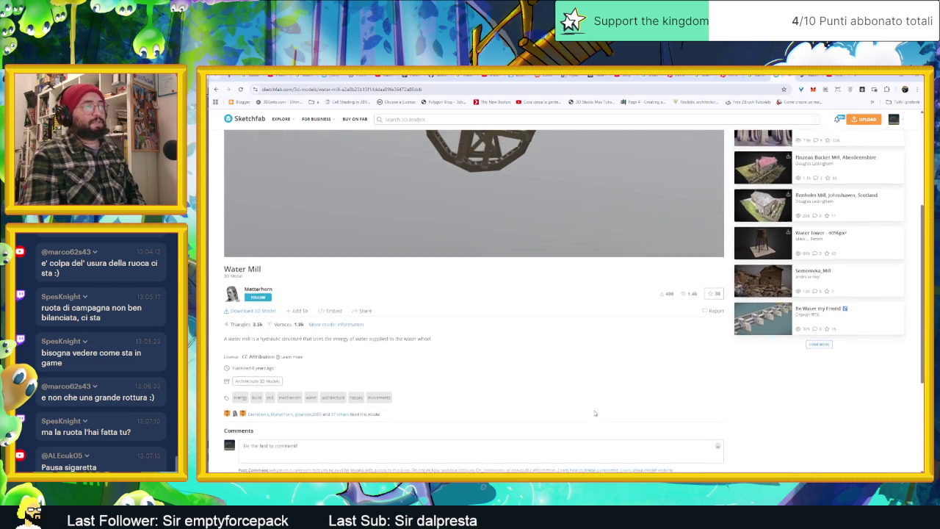
scroll(514, 418, "up", 2)
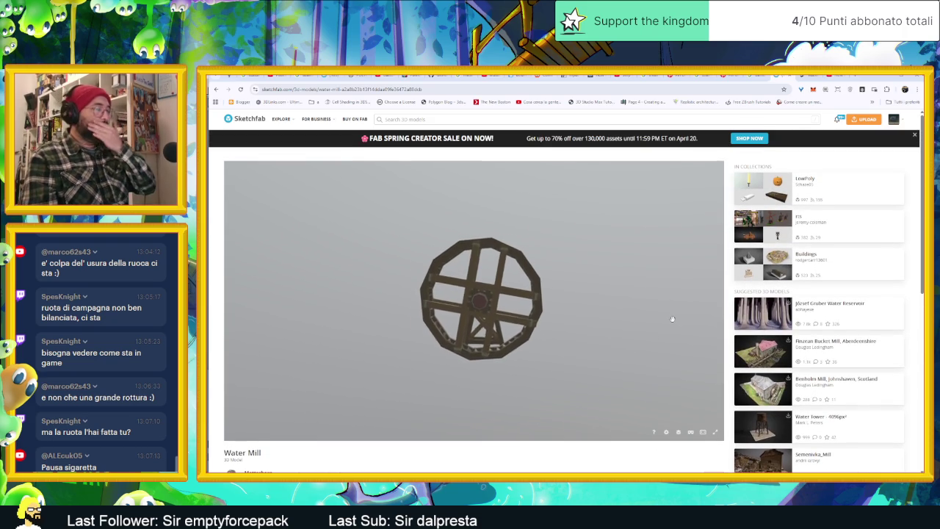
scroll(582, 287, "up", 3)
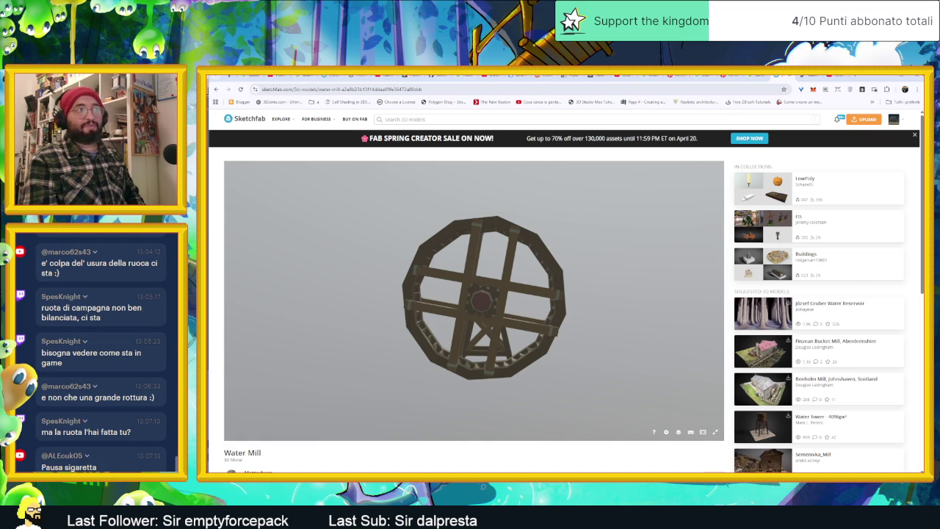
key("alt+Tab")
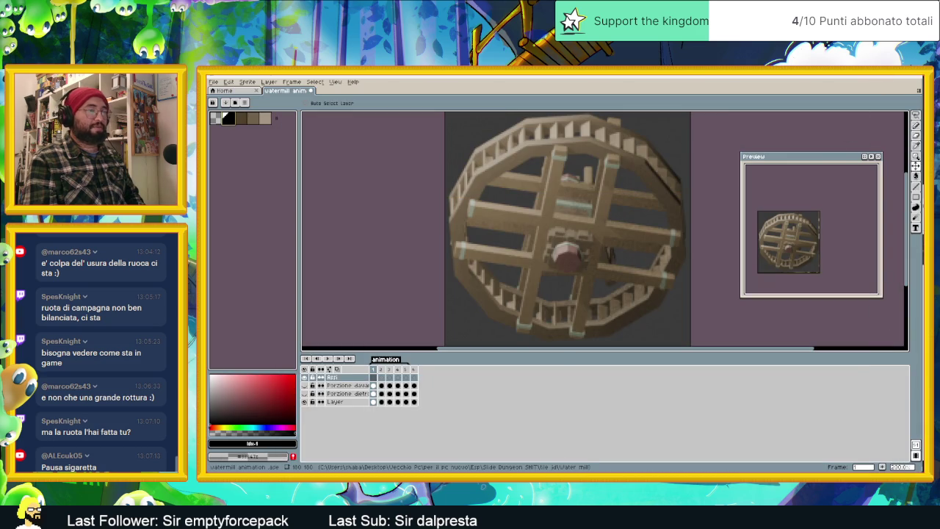
Step: In Godot, open the Village scene, then run and stop a test of the game
key("alt+Tab")
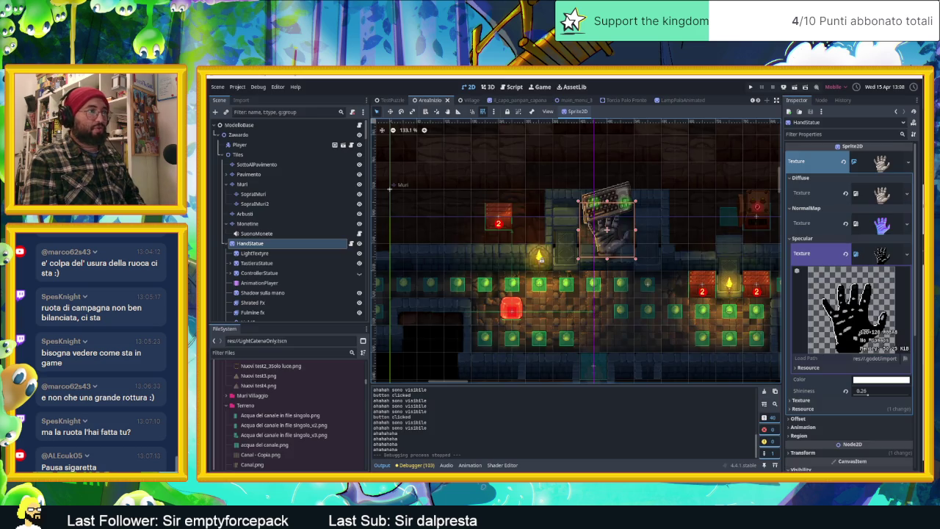
left_click(467, 101)
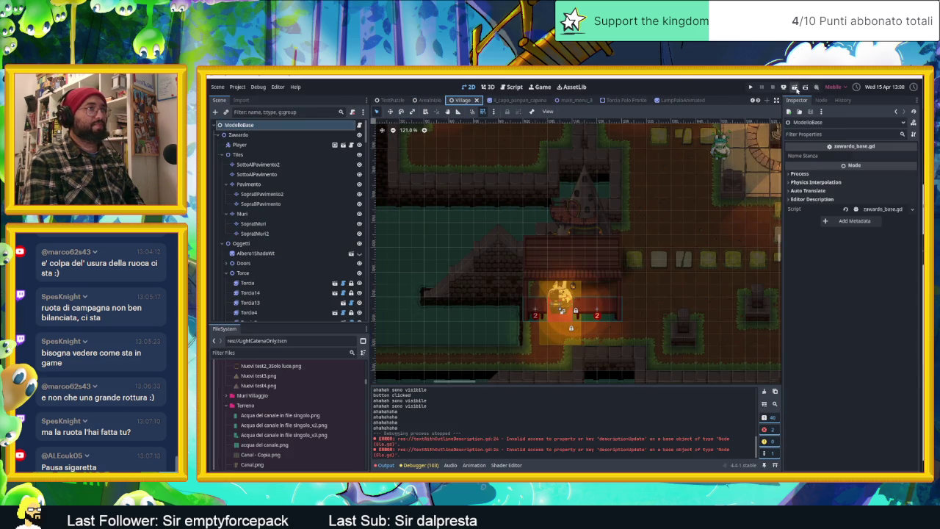
key("ctrl+s")
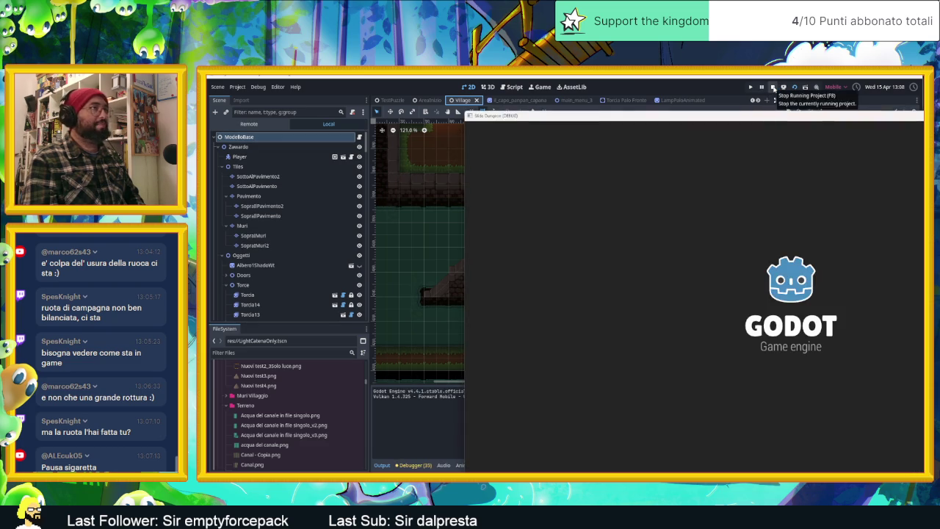
left_click(773, 86)
Step: Inspect the first audio player's settings in the Village scene tree
scroll(279, 284, "down", 5)
scroll(282, 287, "down", 5)
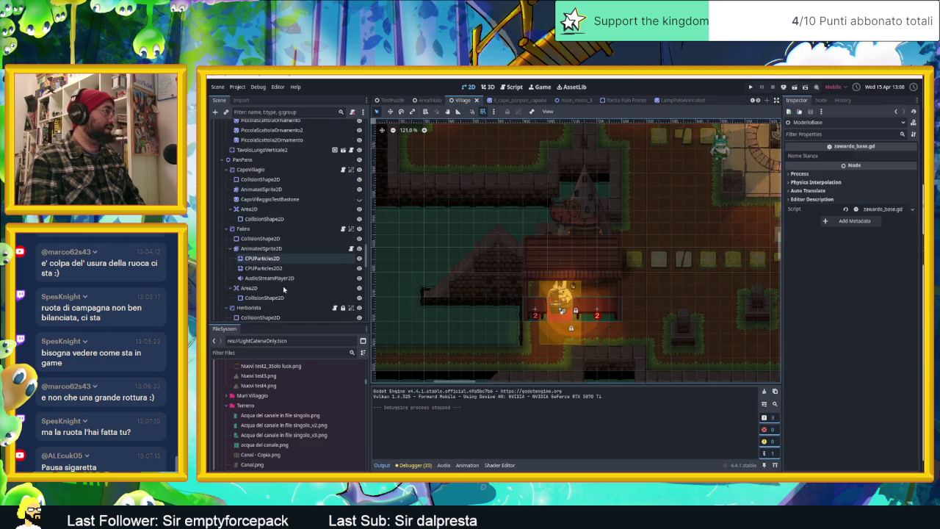
scroll(285, 291, "down", 5)
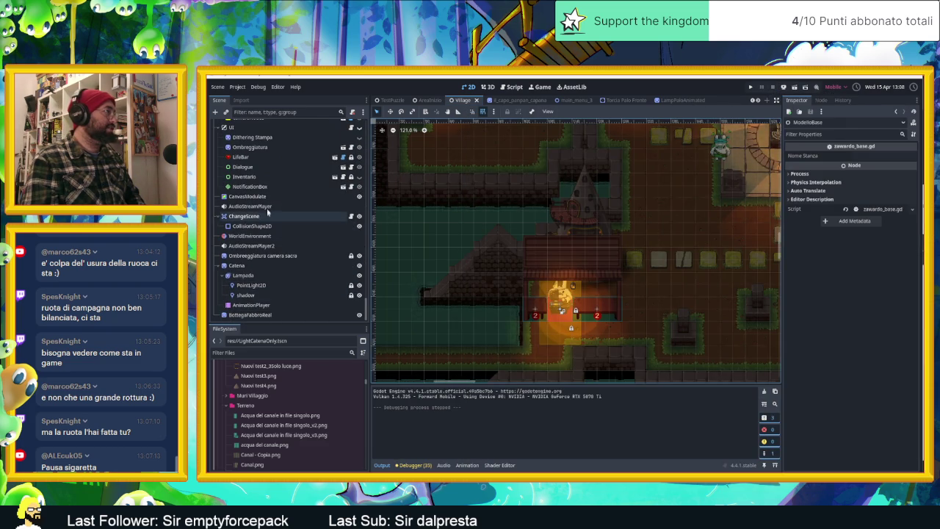
left_click(355, 206)
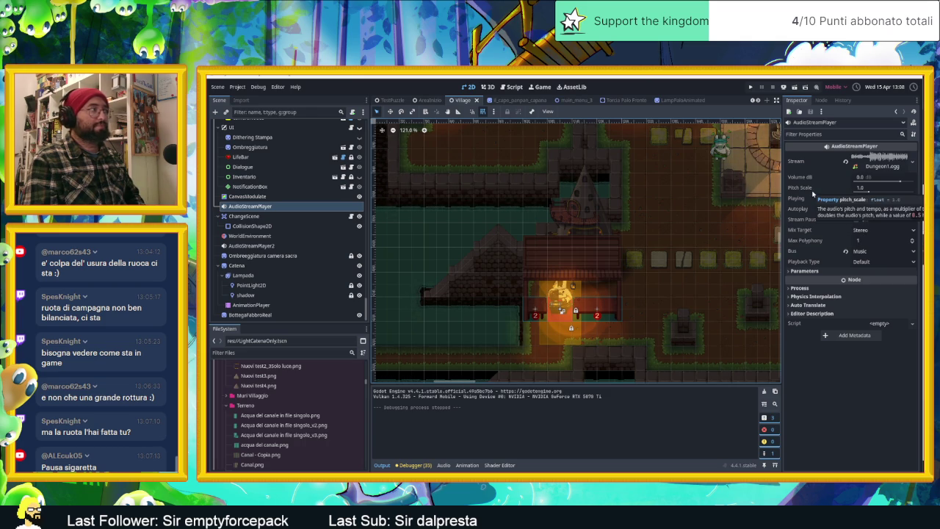
scroll(272, 209, "up", 3)
scroll(272, 212, "up", 3)
scroll(272, 211, "up", 2)
scroll(272, 211, "up", 1)
scroll(272, 211, "up", 2)
scroll(272, 211, "up", 2)
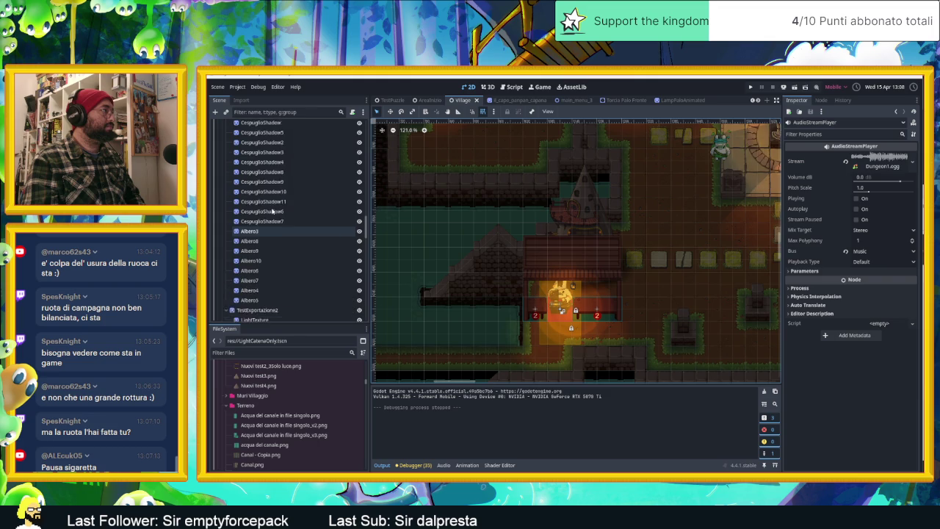
scroll(272, 211, "up", 2)
scroll(272, 212, "up", 2)
scroll(272, 212, "up", 2)
scroll(272, 211, "up", 2)
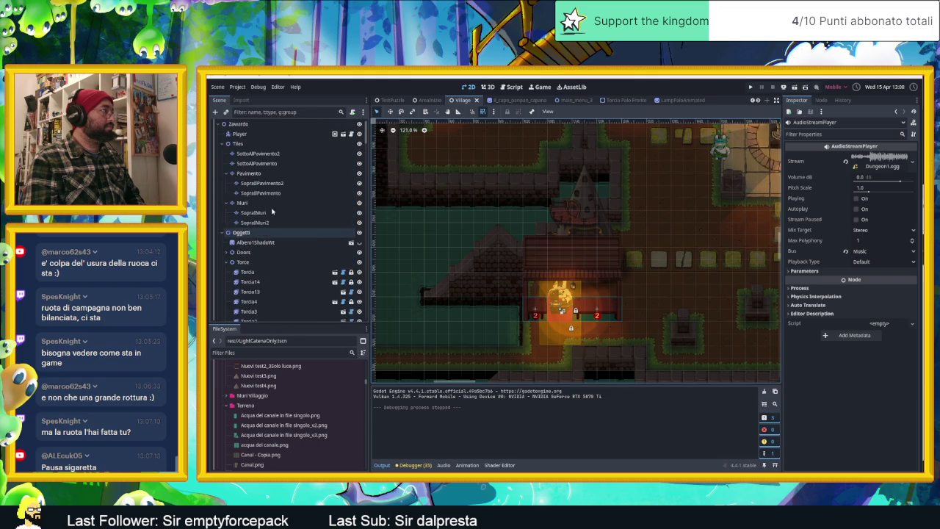
scroll(221, 138, "up", 1)
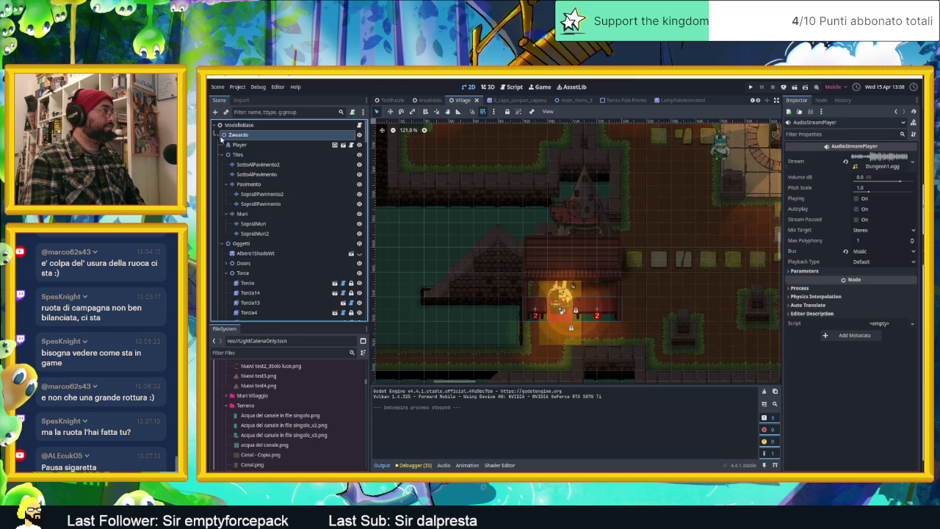
Step: Enable Autoplay on AudioStreamPlayer2 playing Village.ogg and save the scene
left_click(222, 136)
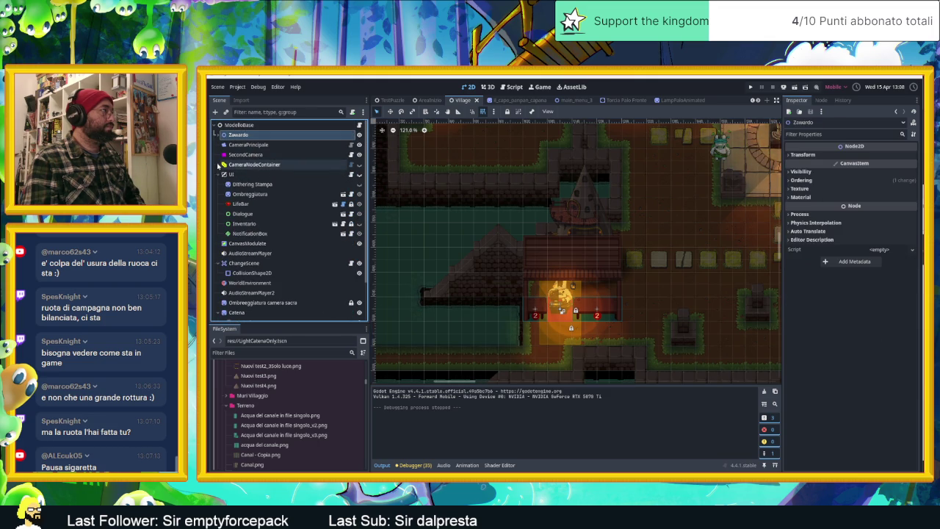
left_click(219, 174)
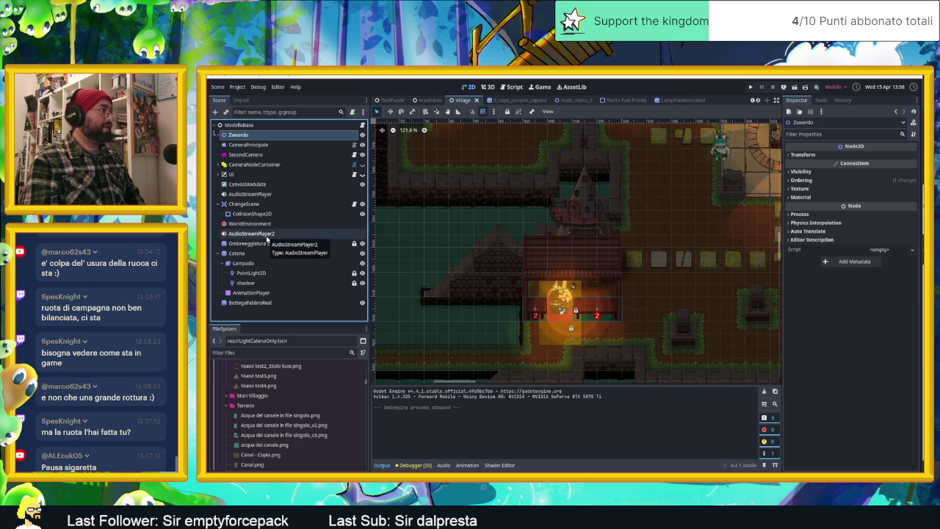
left_click(267, 236)
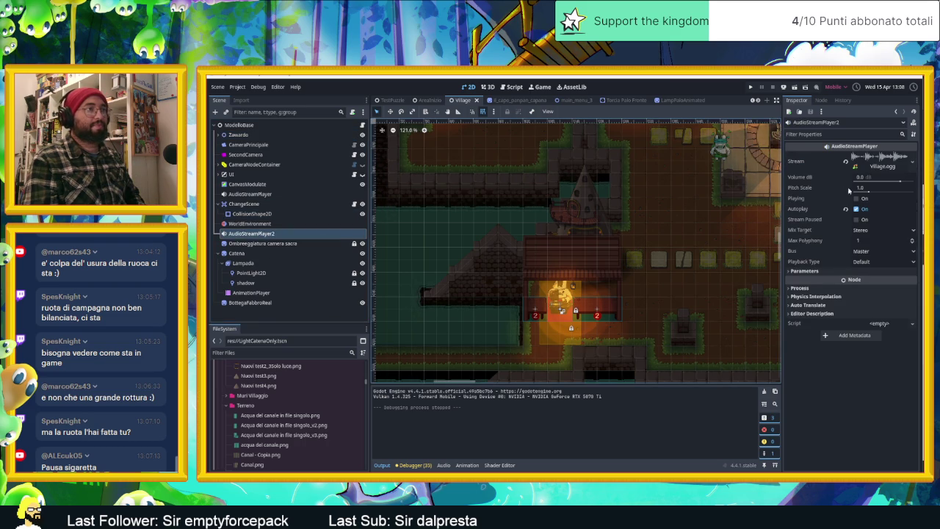
left_click(856, 209)
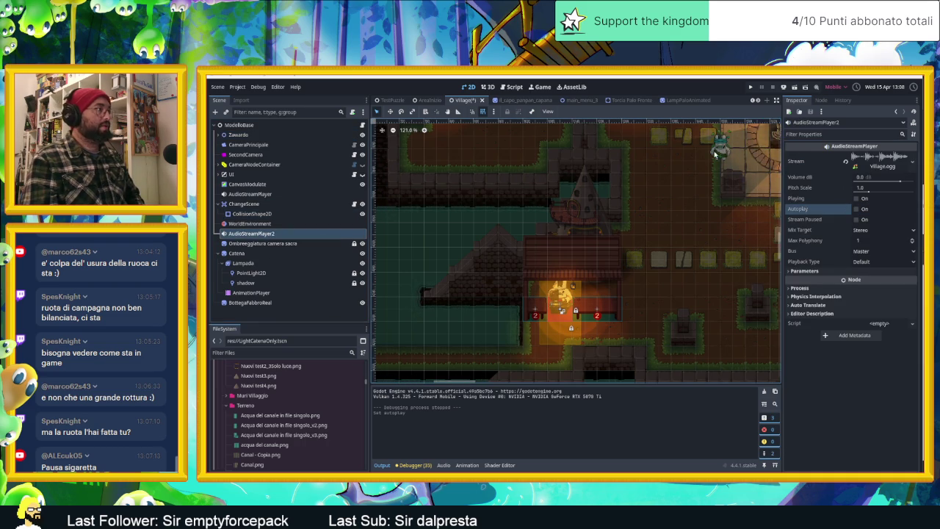
key("ctrl+s")
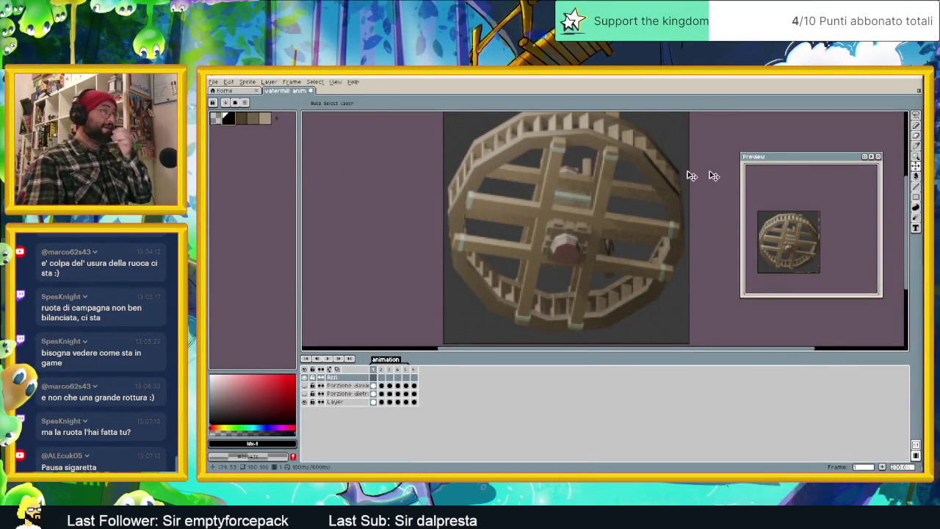
Step: Outline the lower-left and first lower spoke in black with the Line tool, redoing one segment
left_click(916, 186)
scroll(524, 202, "up", 1)
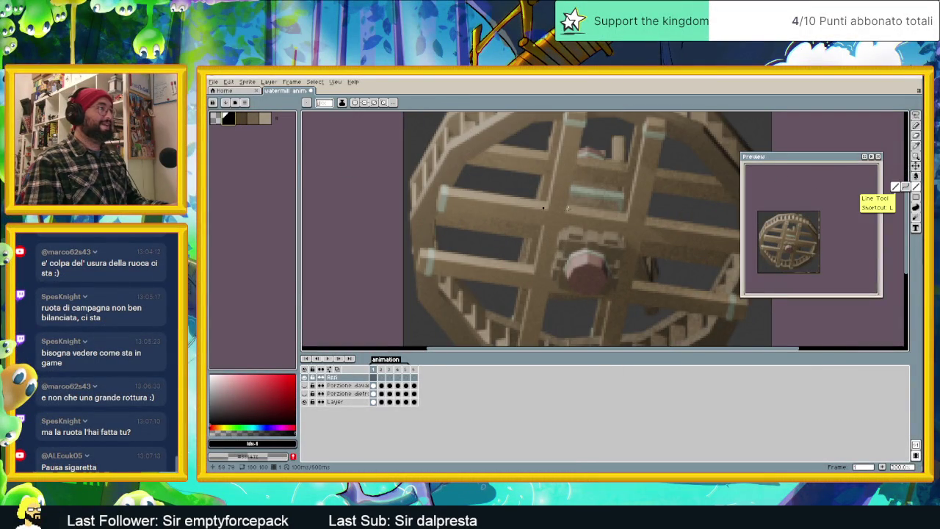
scroll(455, 218, "up", 1)
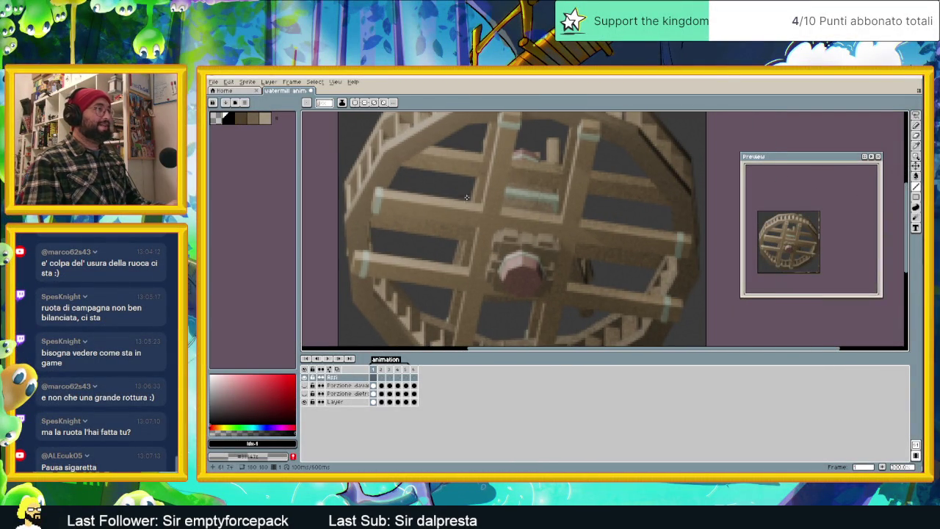
scroll(397, 213, "up", 1)
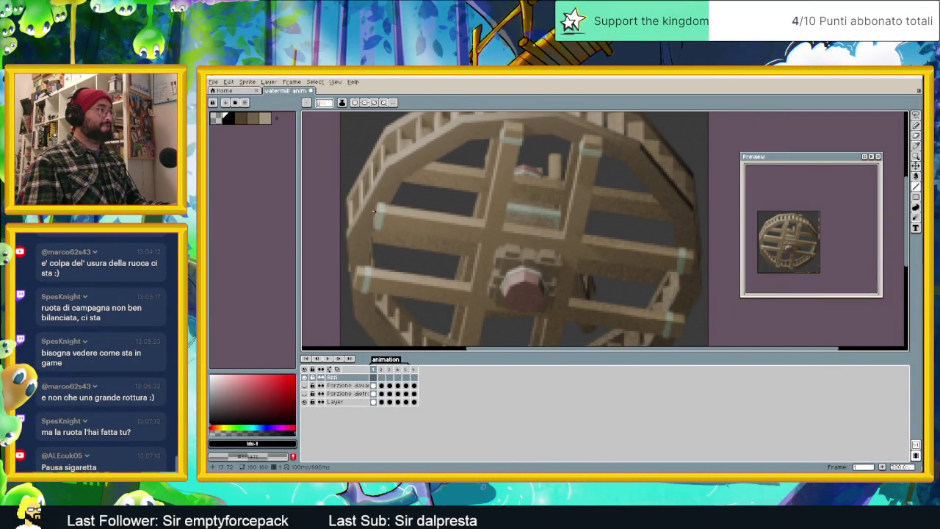
mouse_move(355, 267)
left_mouse_down()
mouse_move(356, 287)
mouse_move(467, 310)
left_mouse_up()
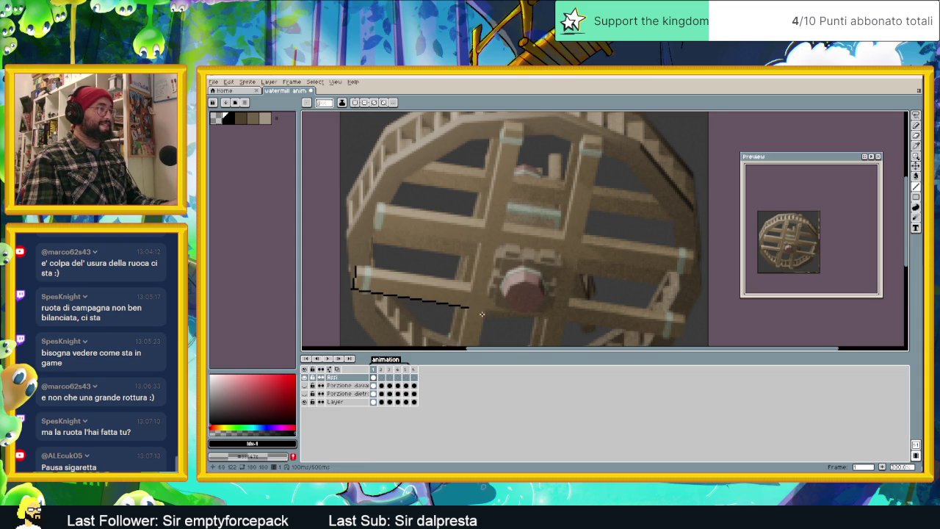
scroll(465, 294, "down", 3)
left_click_drag(478, 242, 460, 334)
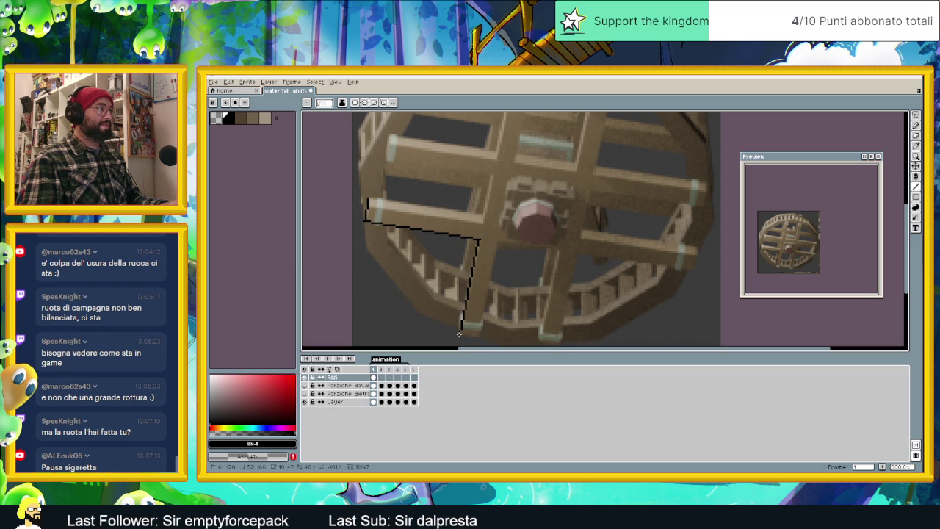
key("ctrl+z")
key("ctrl+z")
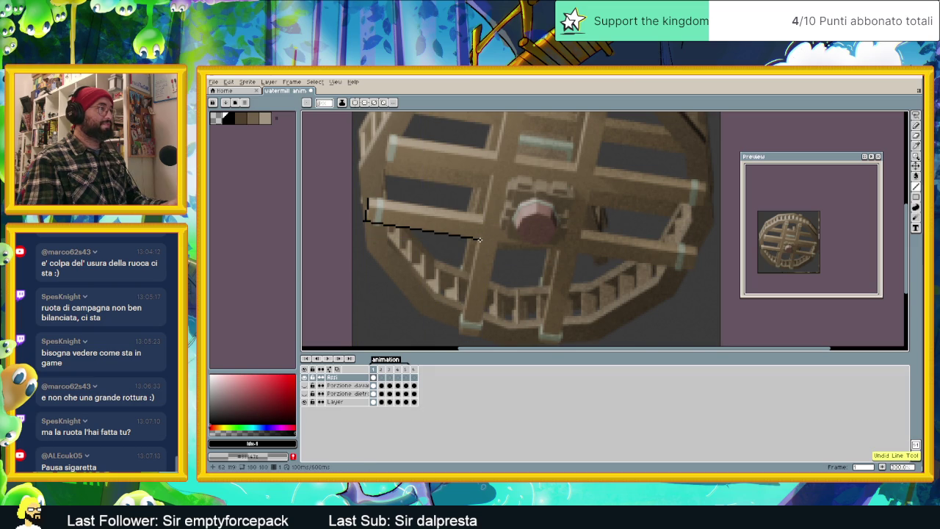
left_click_drag(464, 323, 457, 333)
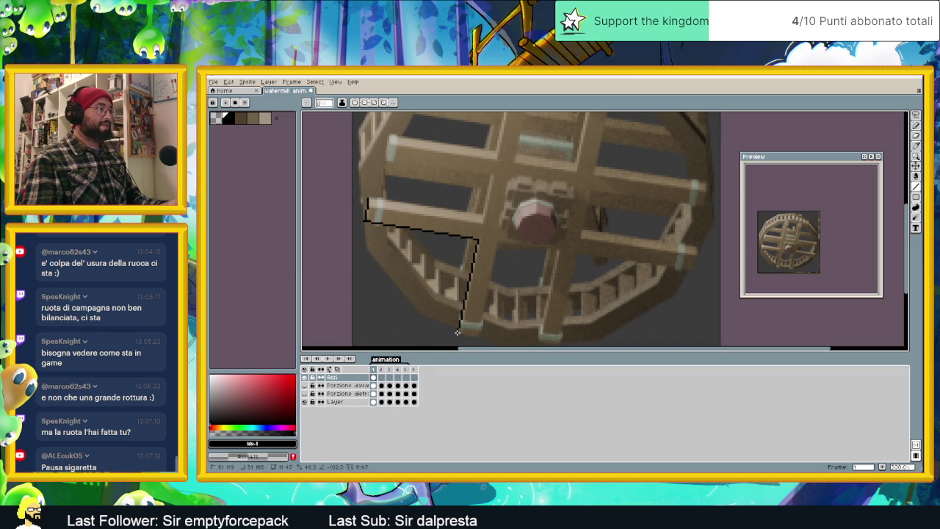
left_click(457, 333)
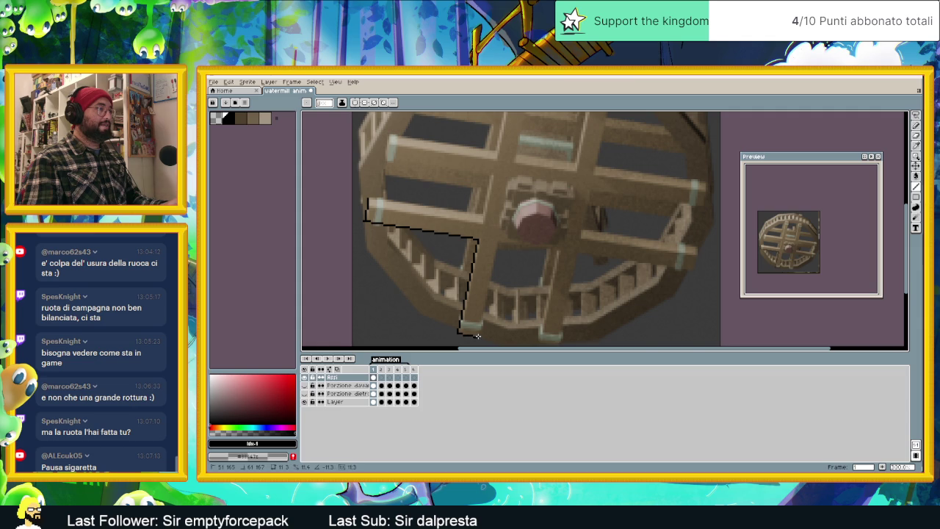
left_click(480, 335)
left_click(497, 244)
left_click(558, 251, "shift")
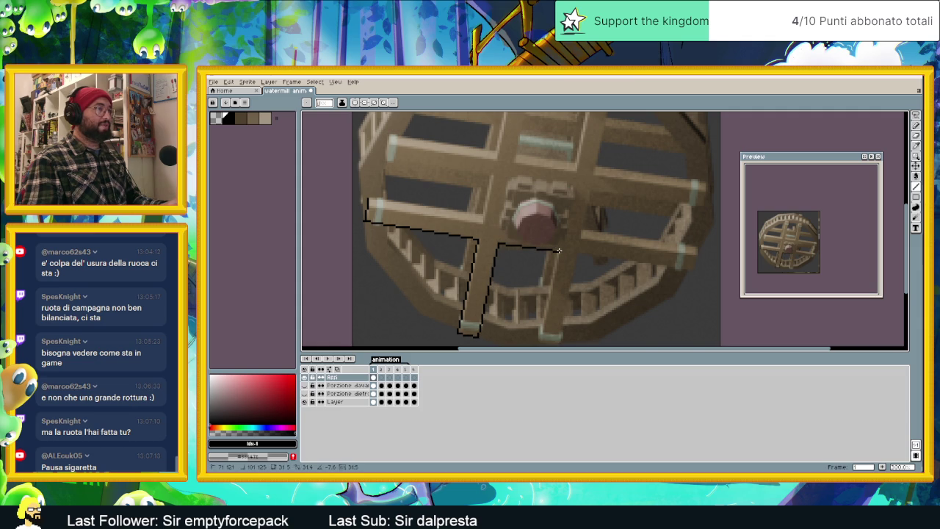
Step: Outline the second lower spoke and the right spoke, continuing to the upper-right spoke's tip
left_click(540, 338)
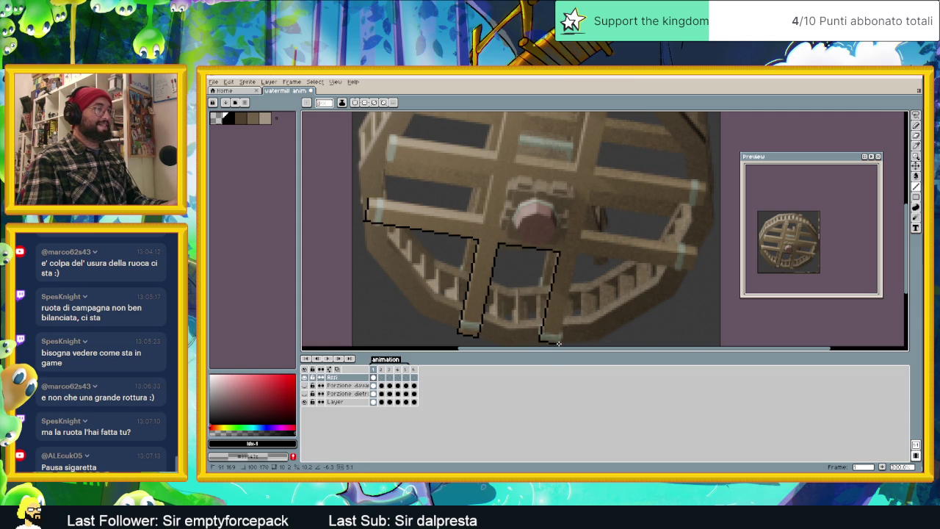
left_click(560, 342)
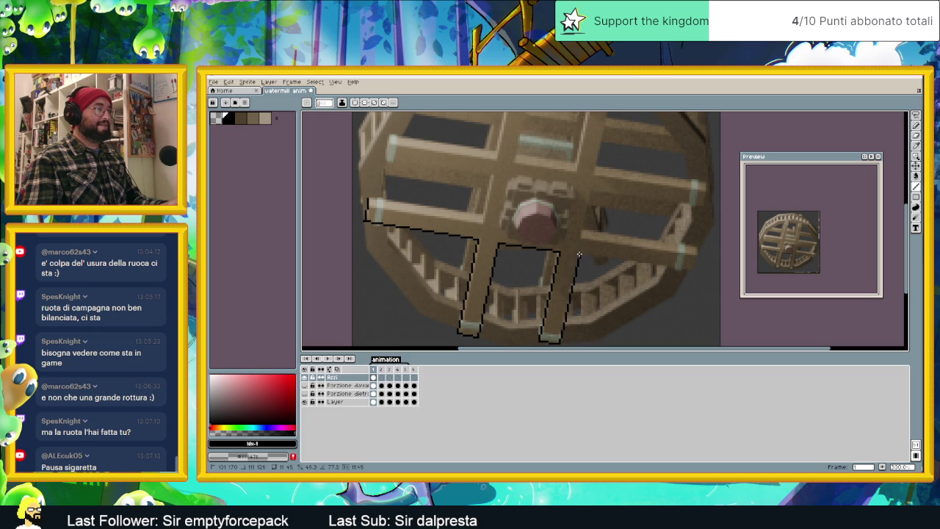
left_click(578, 255)
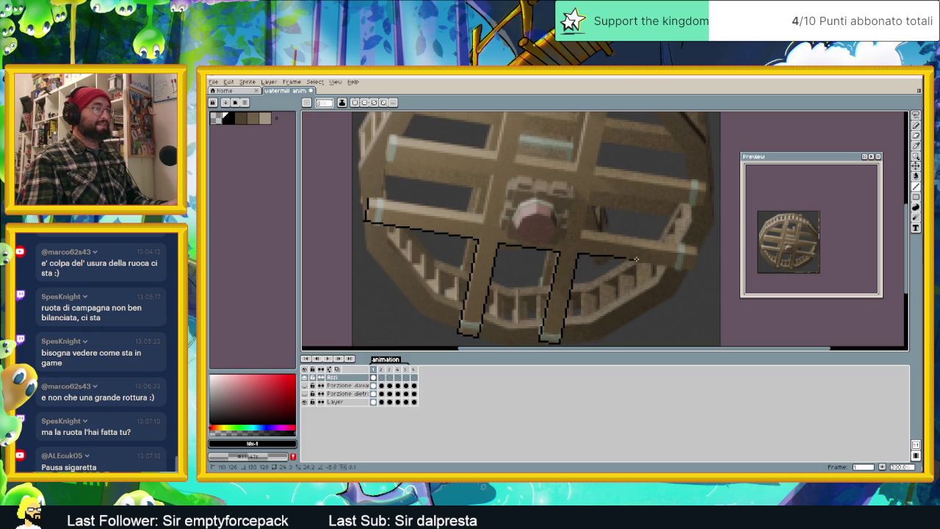
left_click(693, 270)
left_click(694, 252)
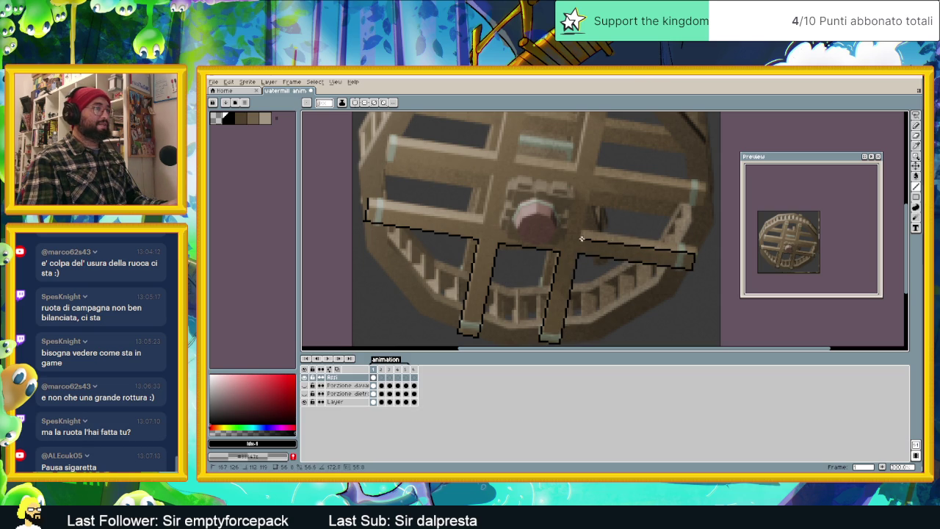
left_click(580, 238)
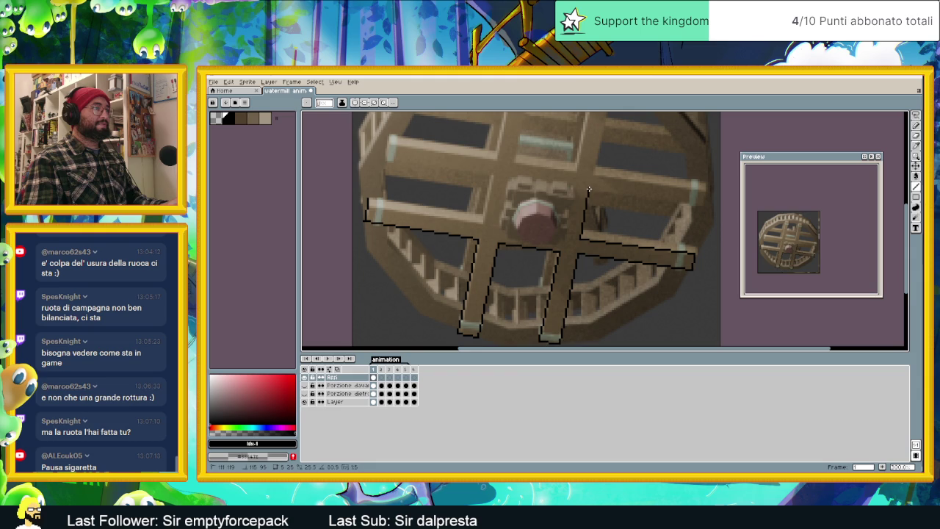
left_click(590, 191)
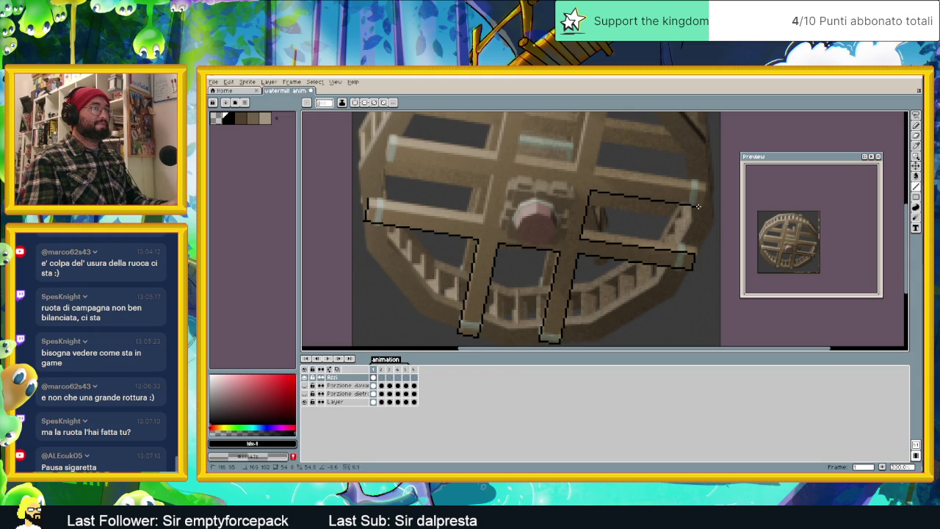
left_click(701, 206)
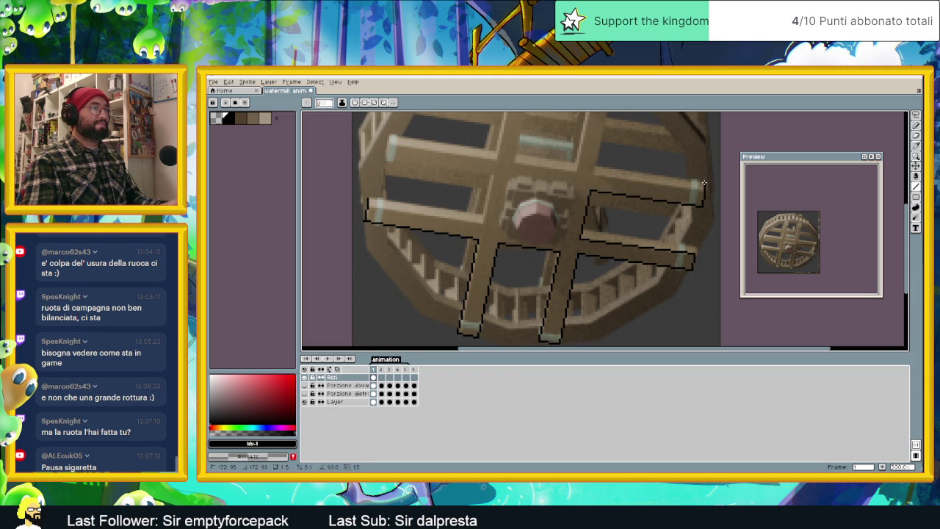
left_click_drag(705, 183, 705, 183)
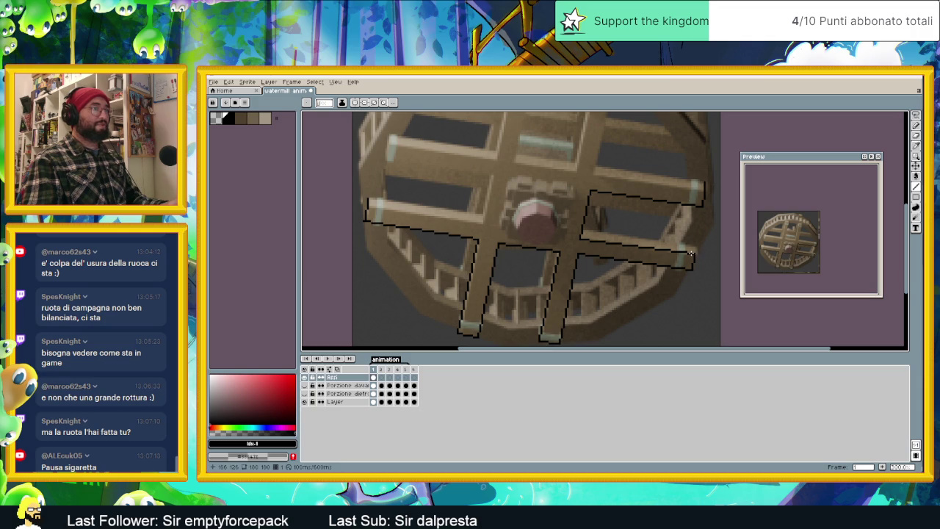
Step: Close the right spoke's outline and trace the upper-right spoke's top edge, undoing a stray line
left_click_drag(690, 253, 692, 254)
mouse_move(626, 244)
left_mouse_down()
mouse_move(587, 240)
mouse_move(685, 251)
mouse_move(581, 239)
mouse_move(693, 248)
mouse_move(695, 256)
left_mouse_up()
scroll(696, 242, "up", 1)
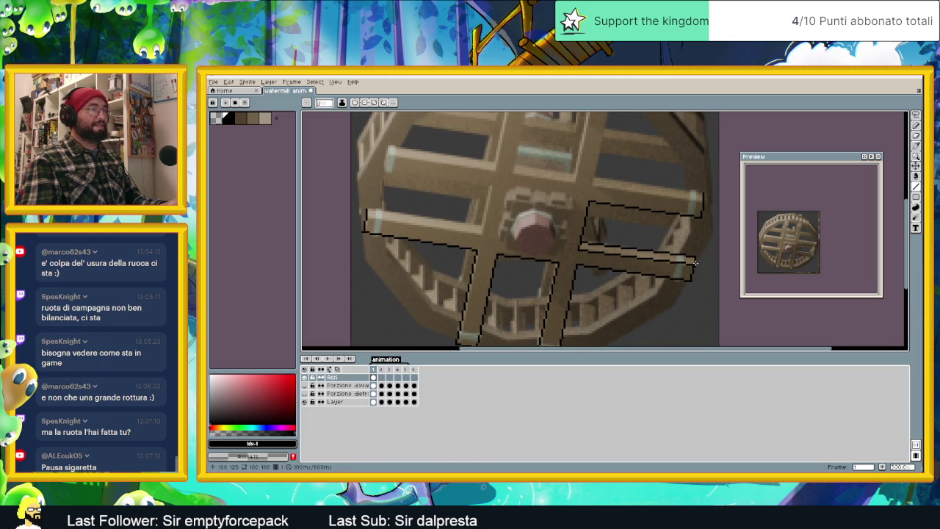
left_click_drag(703, 194, 594, 176)
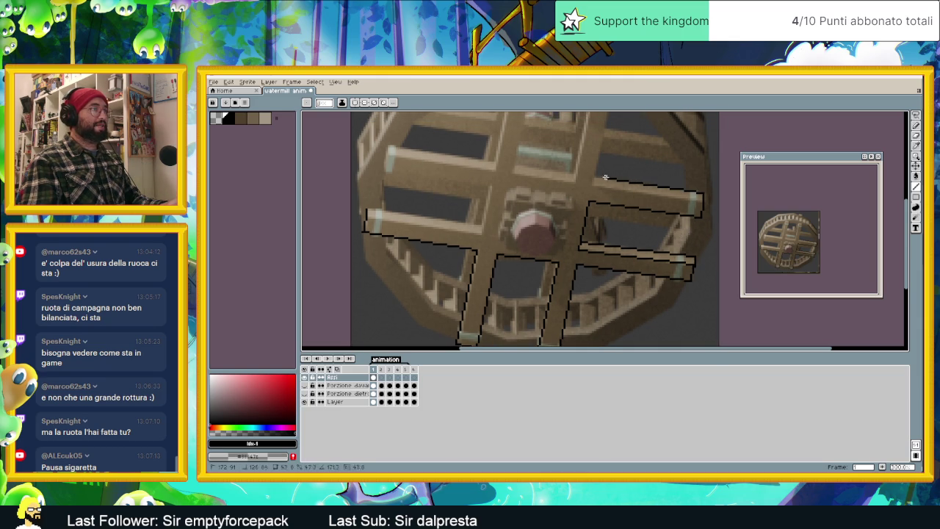
scroll(596, 177, "up", 3)
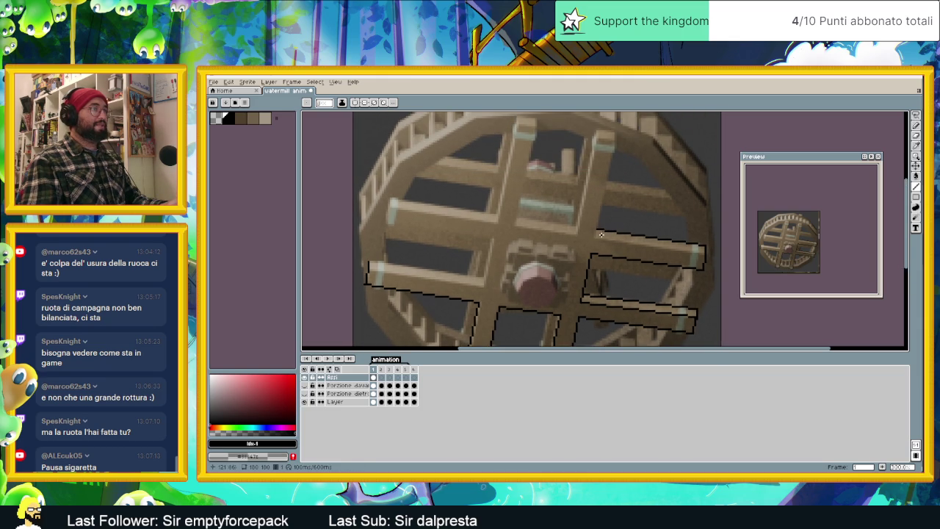
mouse_move(596, 234)
left_mouse_down()
mouse_move(615, 131)
mouse_move(586, 131)
mouse_move(577, 234)
left_mouse_up()
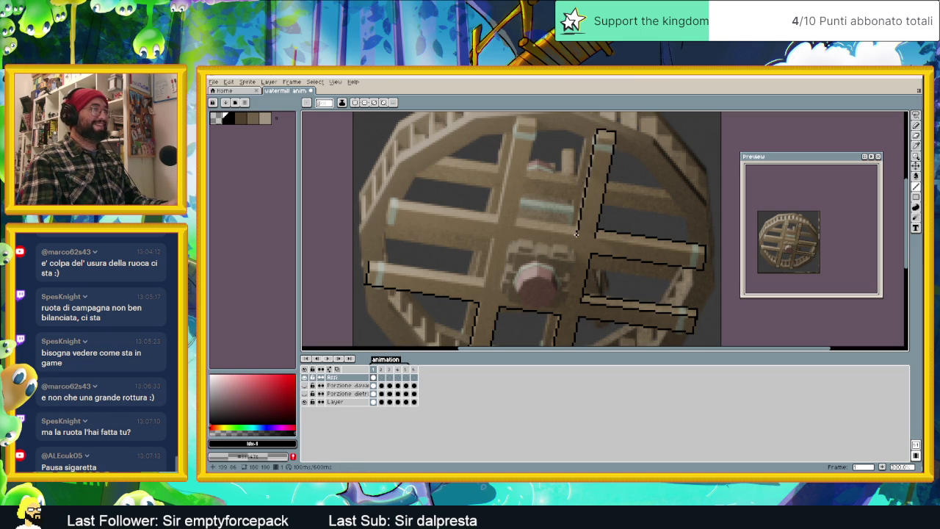
key("ctrl+z")
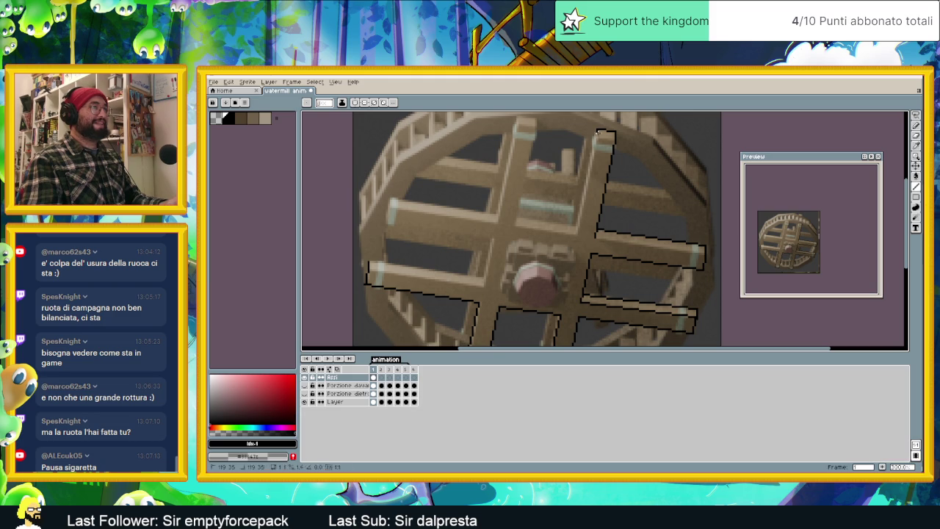
Step: Outline the upper spoke's top corner, the left and lower-left spokes, and the central vertical spoke
mouse_move(599, 133)
left_mouse_down()
mouse_move(615, 141)
mouse_move(577, 234)
mouse_move(515, 226)
mouse_move(537, 119)
mouse_move(520, 115)
mouse_move(519, 125)
mouse_move(536, 127)
left_mouse_up()
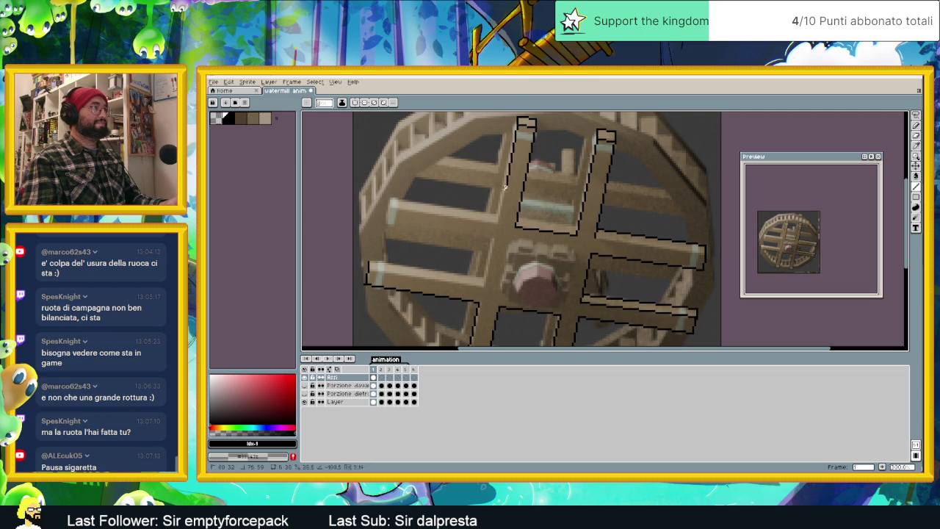
left_click_drag(499, 221, 392, 207)
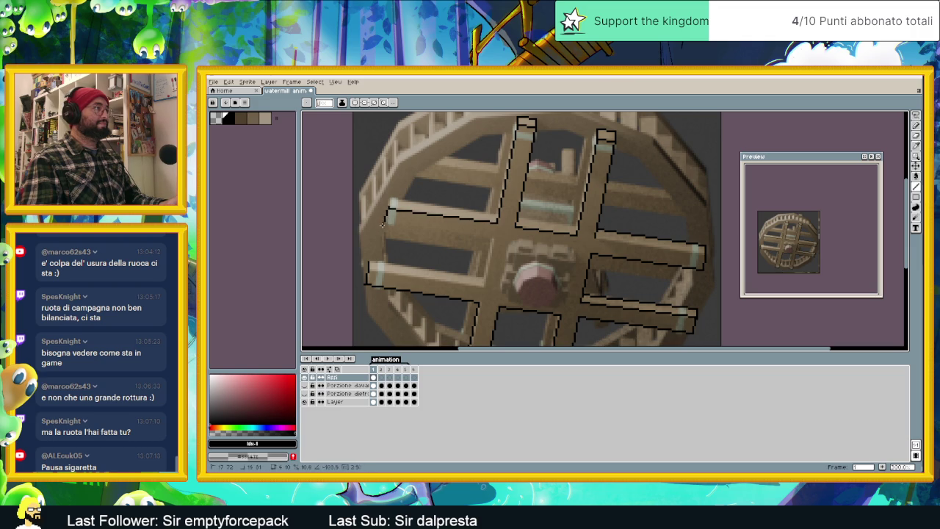
left_click_drag(385, 222, 495, 239)
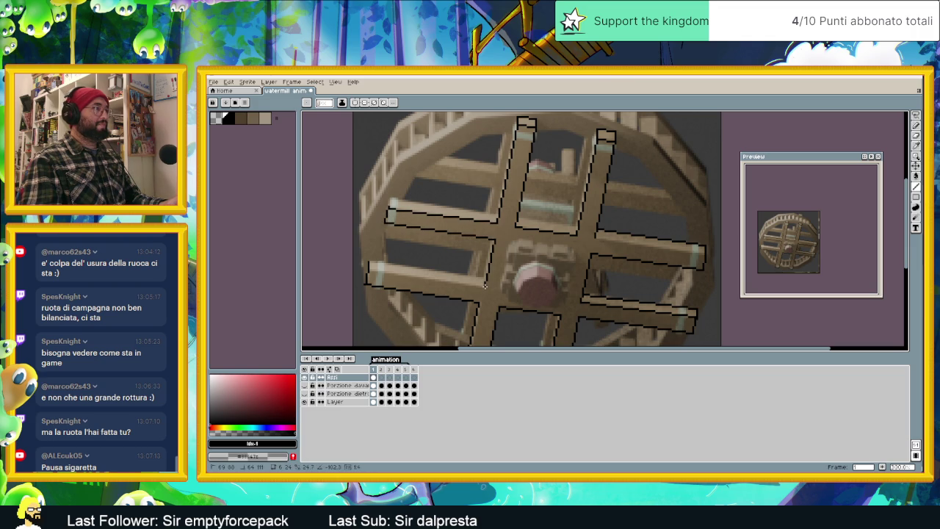
left_click_drag(486, 281, 367, 266)
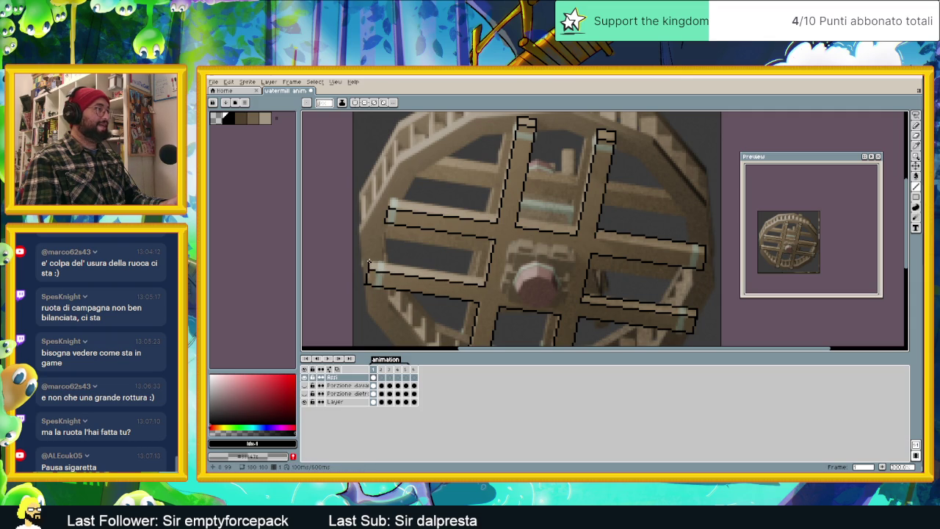
left_click_drag(442, 274, 485, 277)
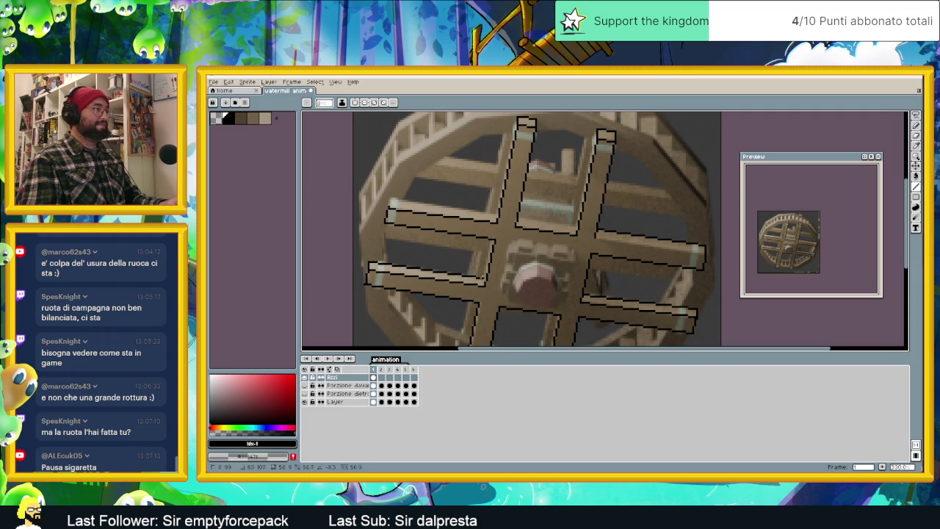
left_click_drag(578, 225, 582, 188)
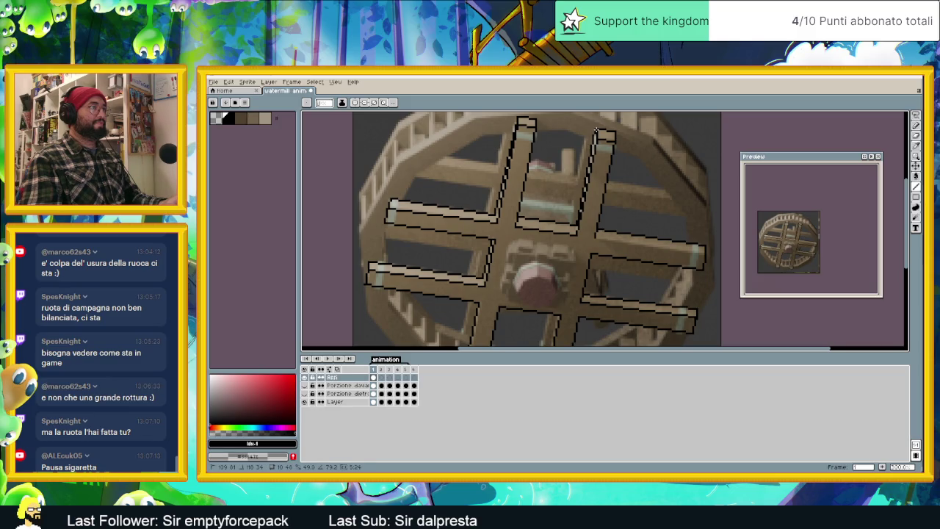
scroll(597, 131, "down", 2)
Step: Draw black outlines along both vertical spokes' outer edges and the right crossbar
scroll(554, 271, "up", 2)
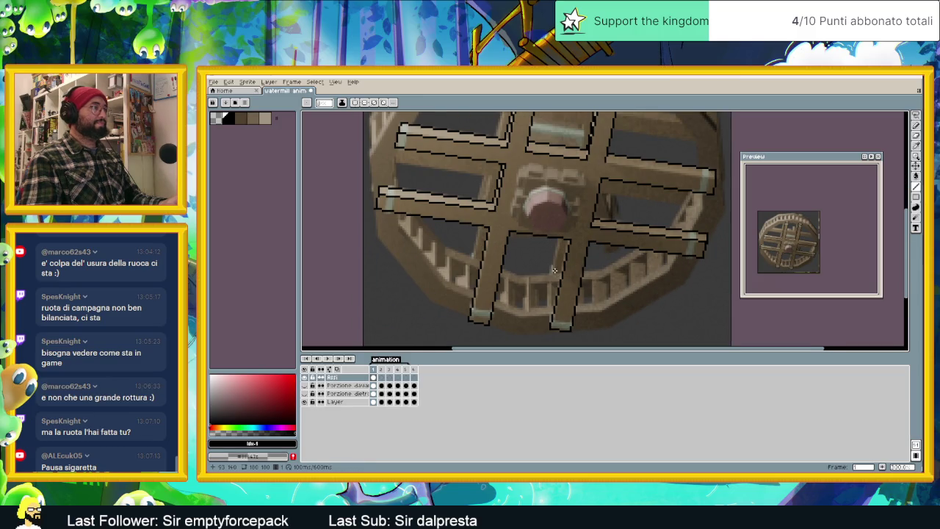
scroll(498, 278, "down", 1)
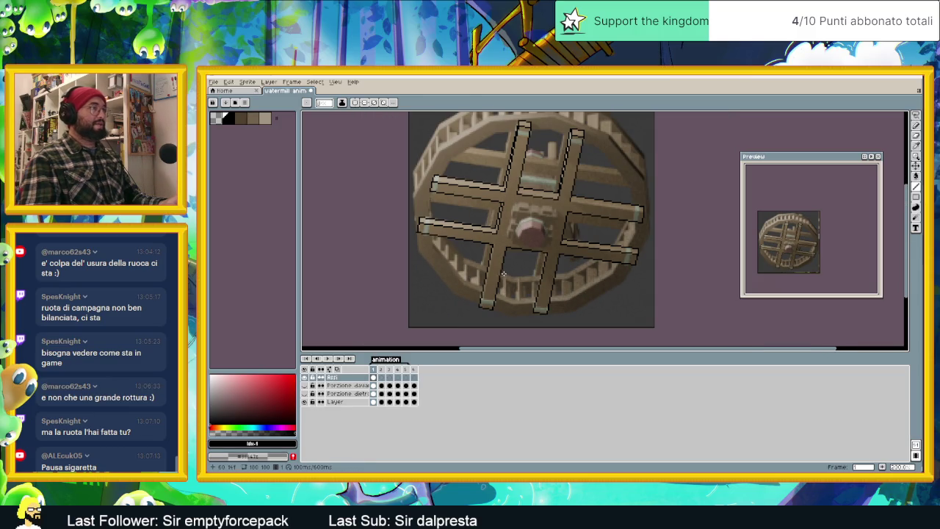
scroll(490, 269, "up", 2)
scroll(512, 216, "down", 1)
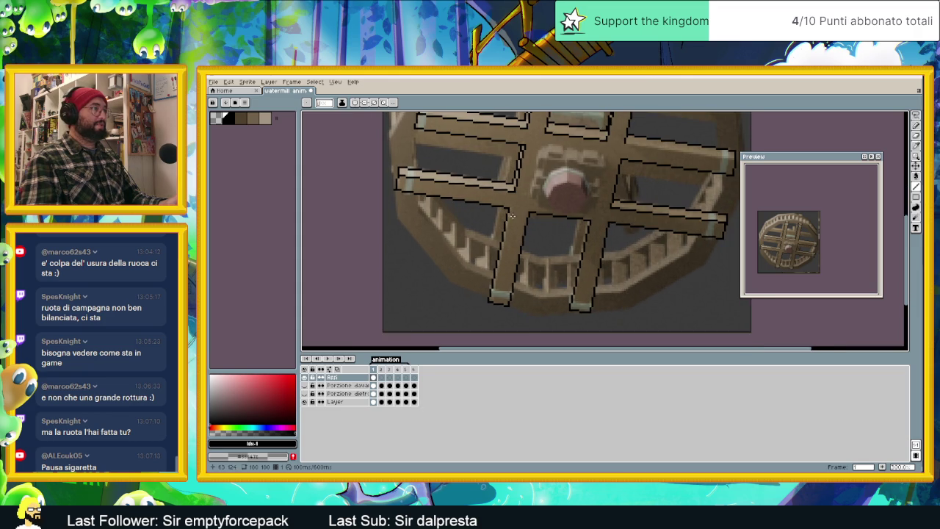
left_click_drag(509, 208, 491, 300)
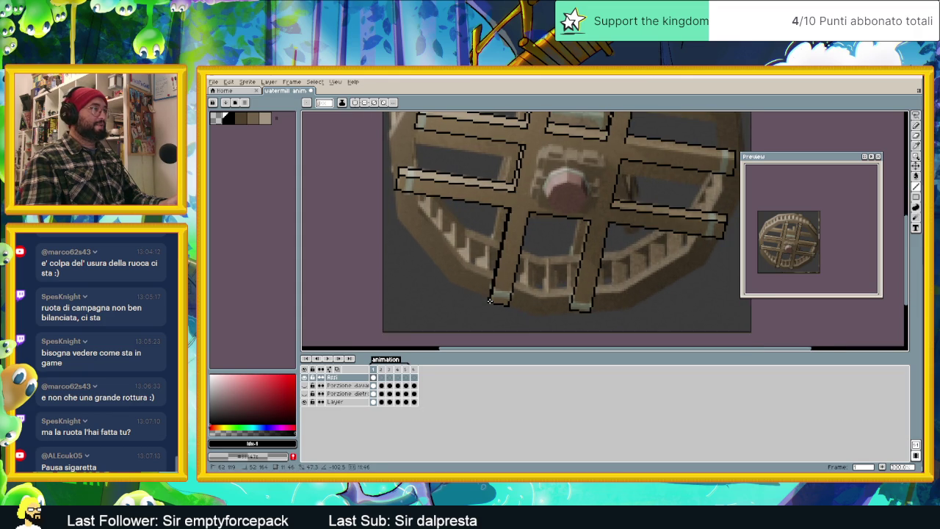
left_click_drag(588, 224, 570, 305)
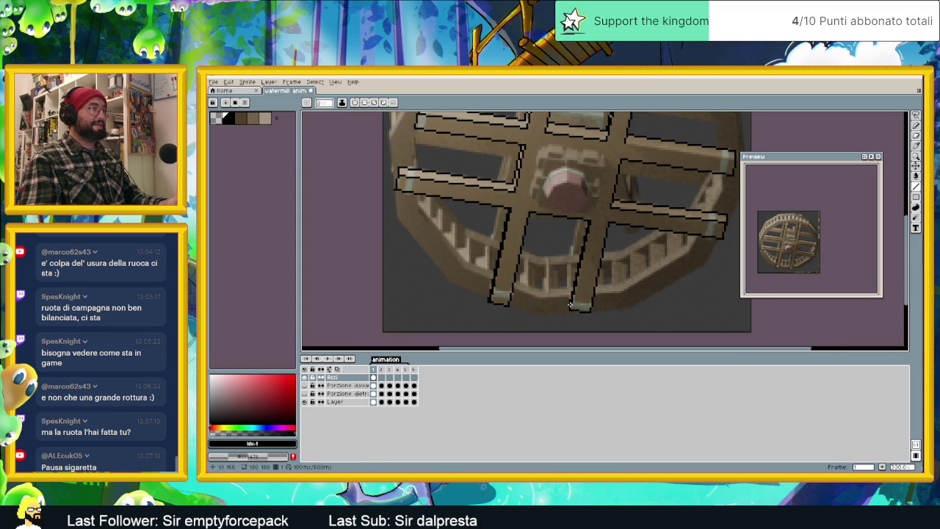
scroll(595, 229, "down", 1)
scroll(595, 228, "up", 2)
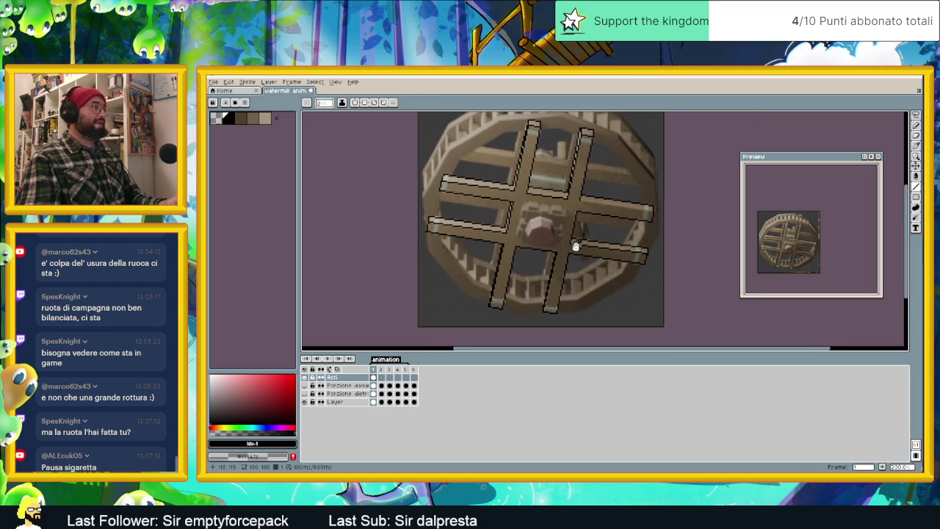
scroll(576, 246, "right", 2)
scroll(534, 220, "up", 1)
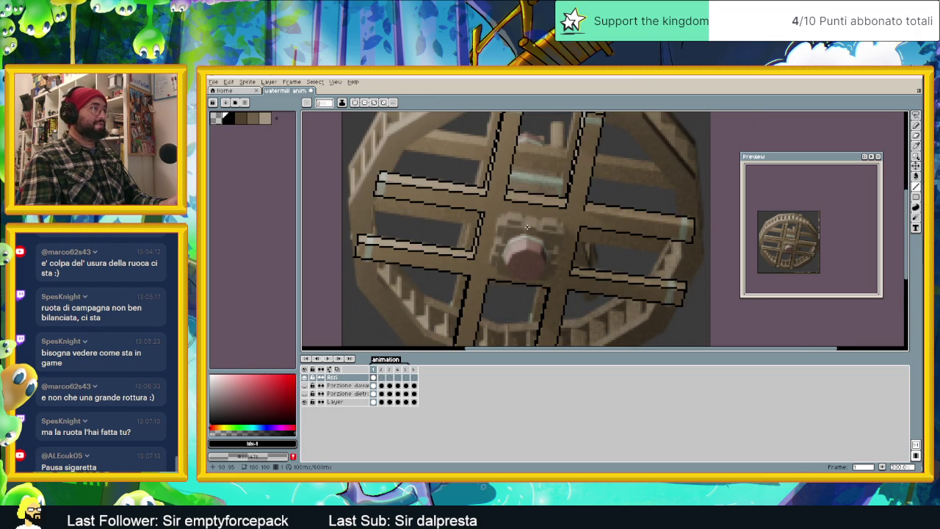
mouse_move(508, 216)
left_mouse_down()
mouse_move(553, 221)
mouse_move(551, 274)
mouse_move(492, 260)
mouse_move(504, 216)
left_mouse_up()
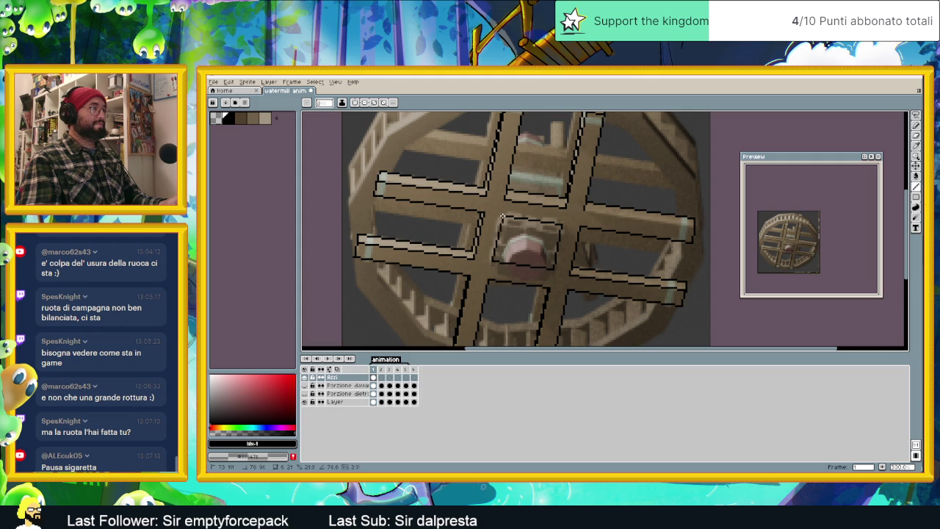
scroll(514, 233, "down", 1)
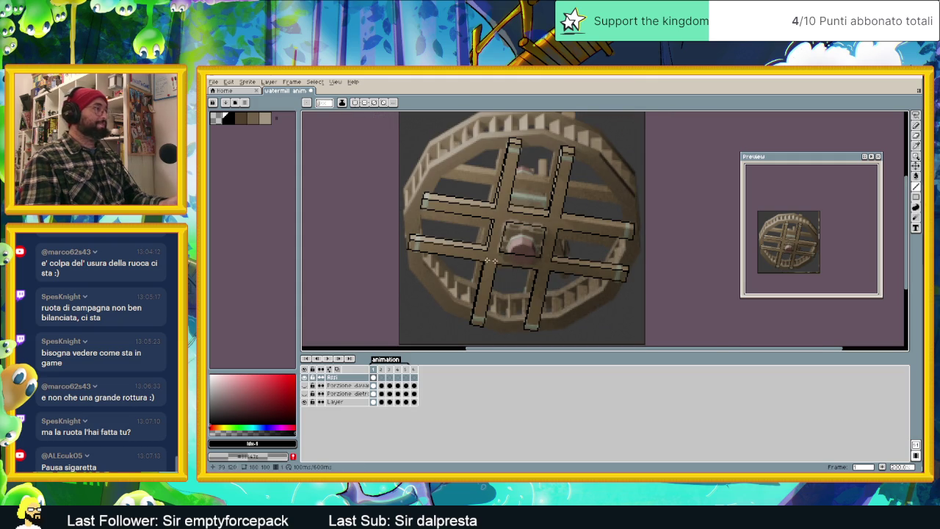
Step: Fill the crossbars' top strips with light tan using the paint bucket
left_click(252, 118)
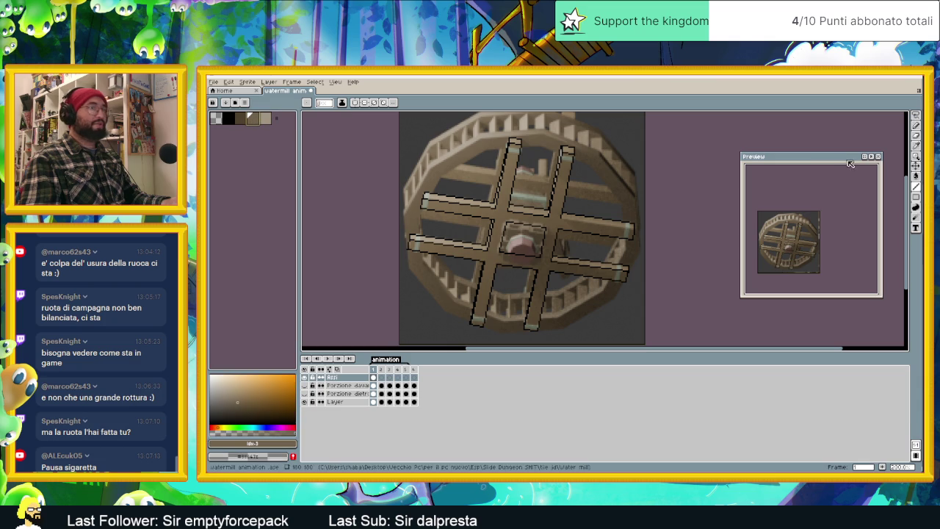
left_click(916, 177)
left_click(526, 234)
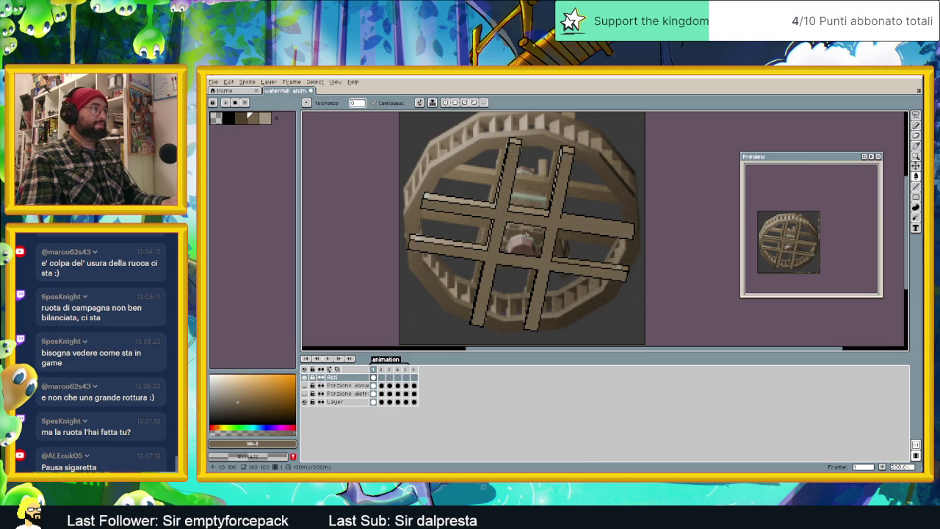
left_click(451, 235, "alt")
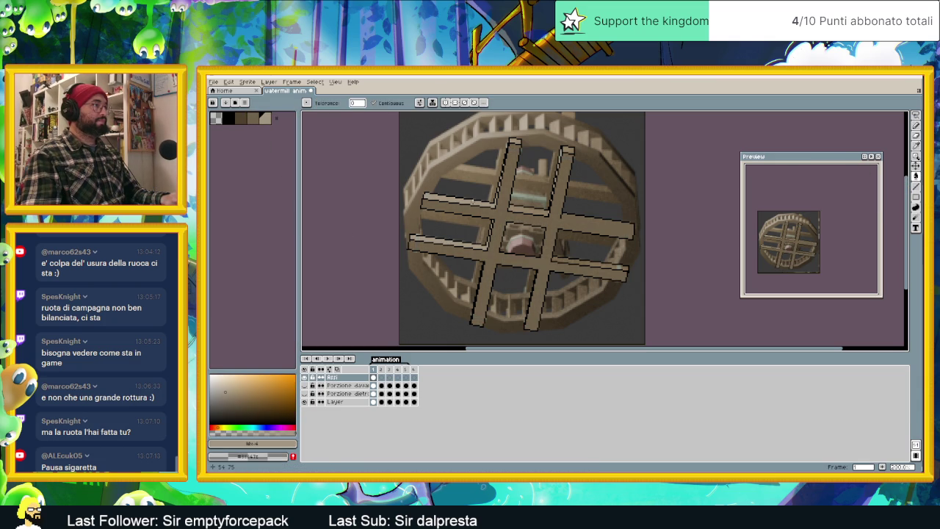
left_click(524, 210)
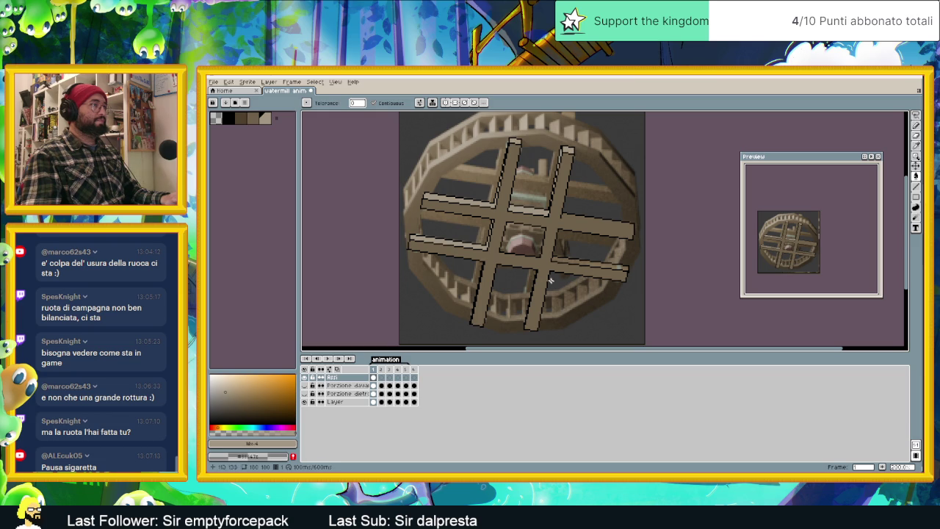
left_click(589, 263)
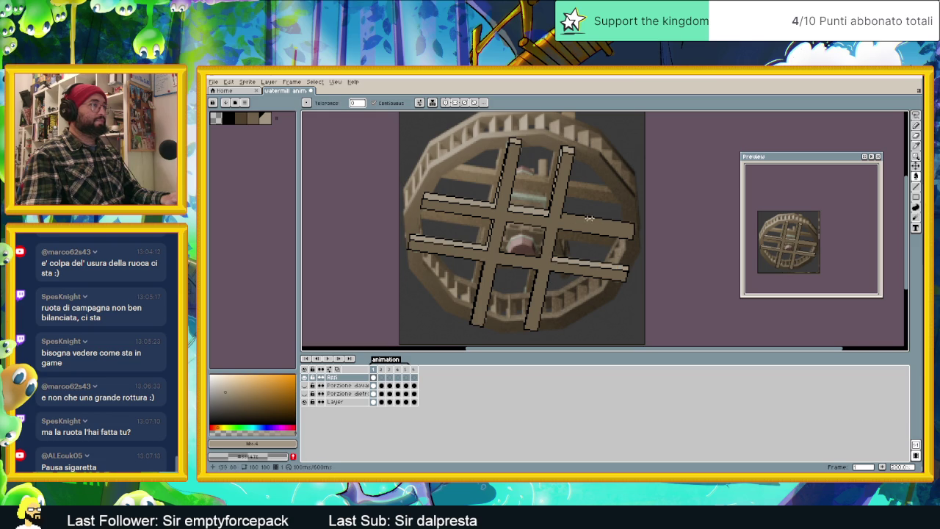
scroll(593, 257, "up", 1)
scroll(592, 257, "up", 1)
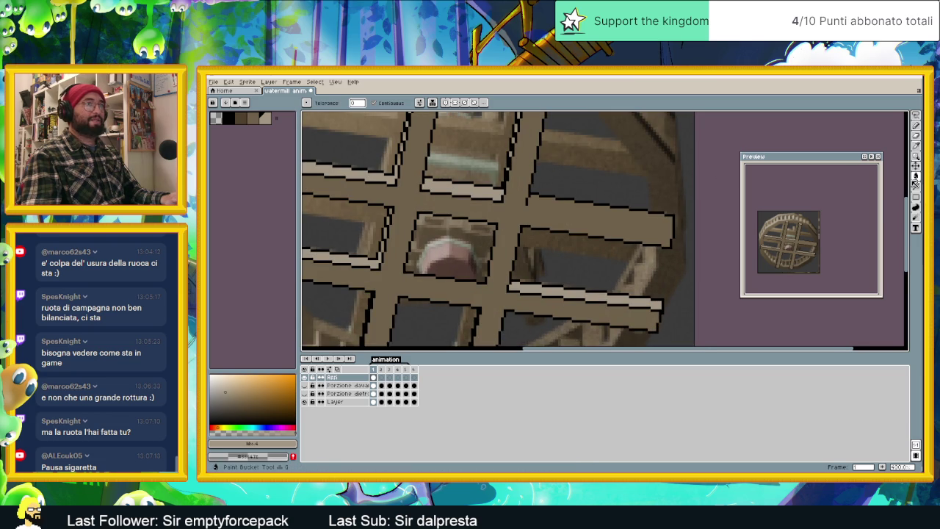
Step: Add a black line on the upper-right crossbar's top edge and fill its strip with tan
left_click(917, 152)
left_click(328, 158)
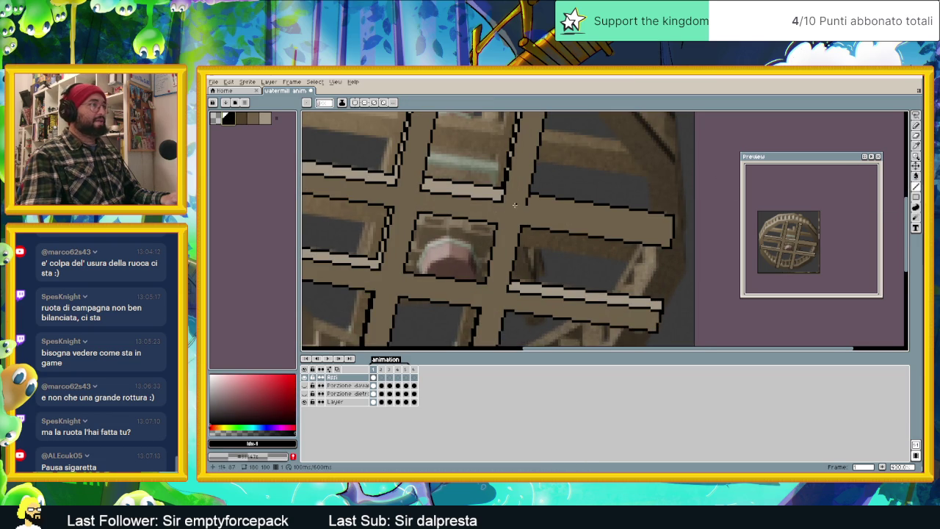
left_click_drag(534, 204, 672, 224)
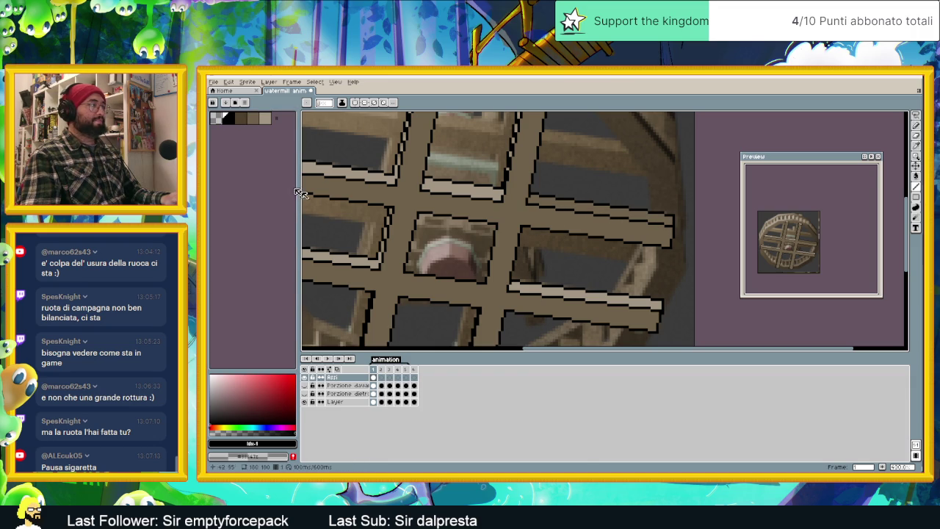
left_click(919, 177)
left_click(597, 214)
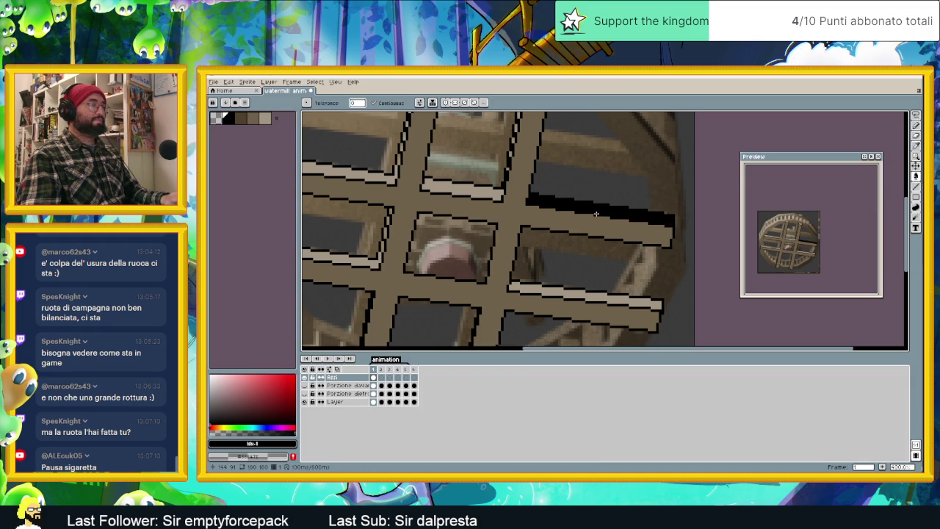
key("ctrl+z")
left_click(264, 117)
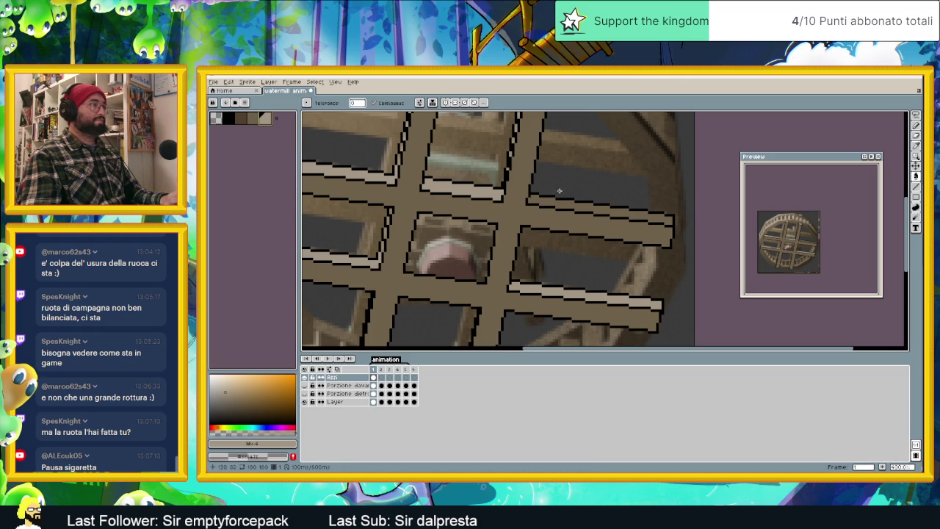
left_click(578, 204)
Step: Shade the right-hand bars' lower edges in dark brown, then move to frame 2
scroll(514, 235, "down", 3)
scroll(504, 247, "up", 2)
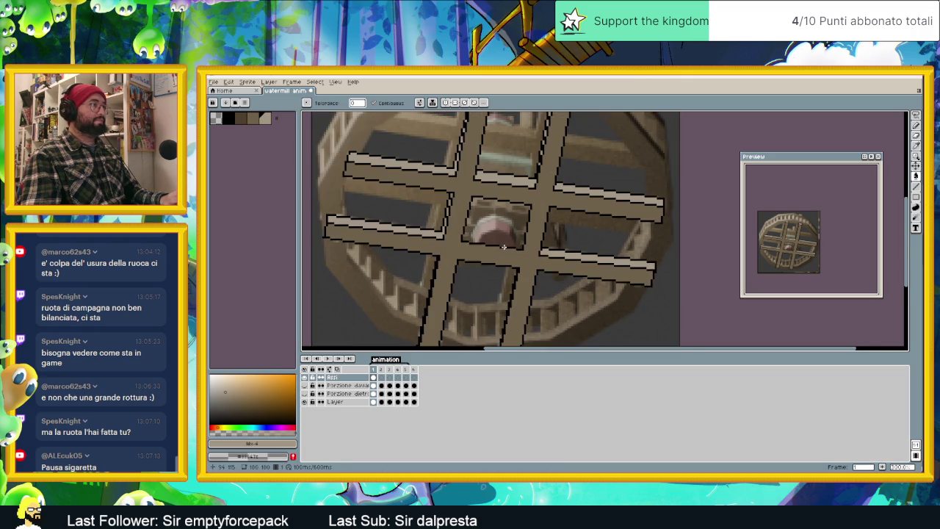
scroll(515, 276, "down", 2)
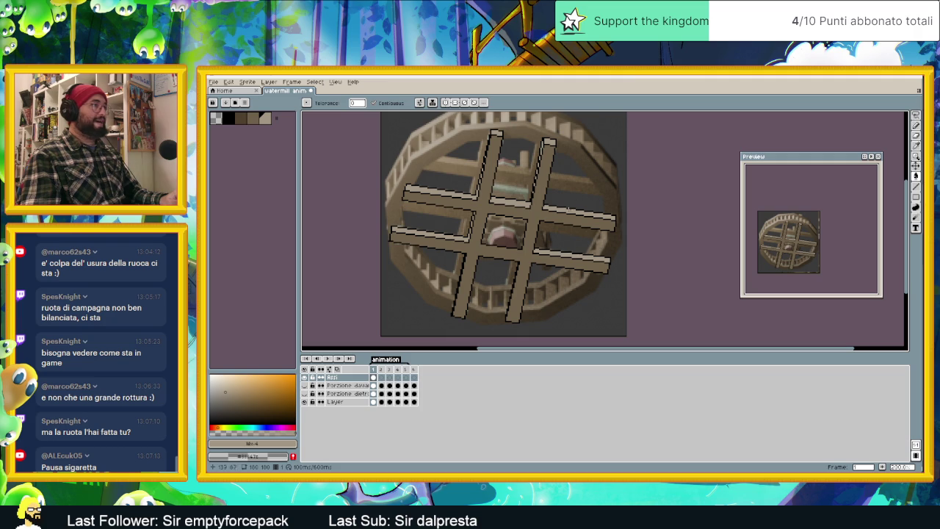
left_click(243, 122)
left_click_drag(544, 218, 614, 220)
left_click_drag(535, 257, 610, 261)
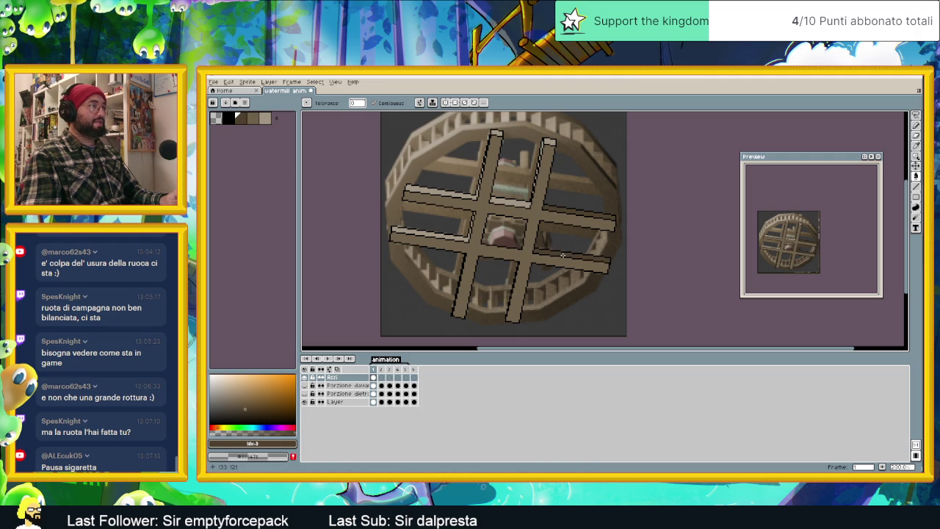
key("Right")
key("Left")
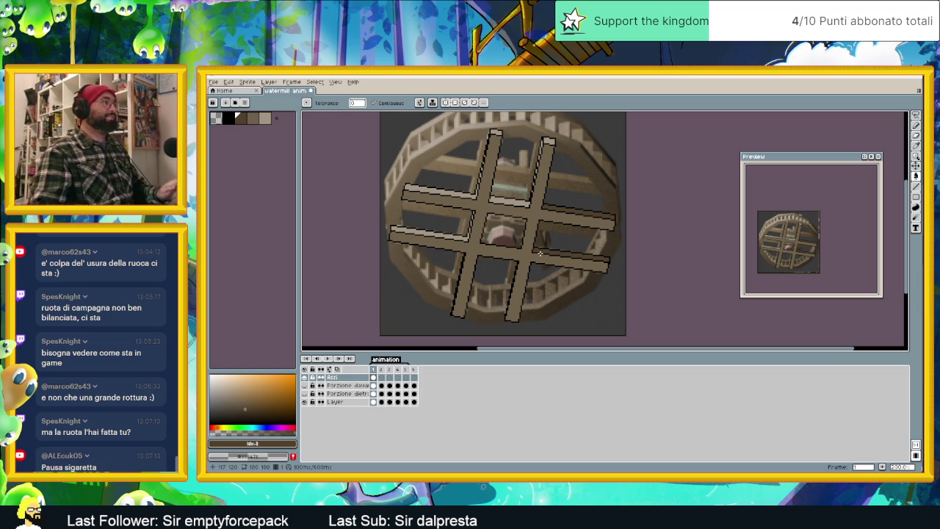
left_click(386, 379)
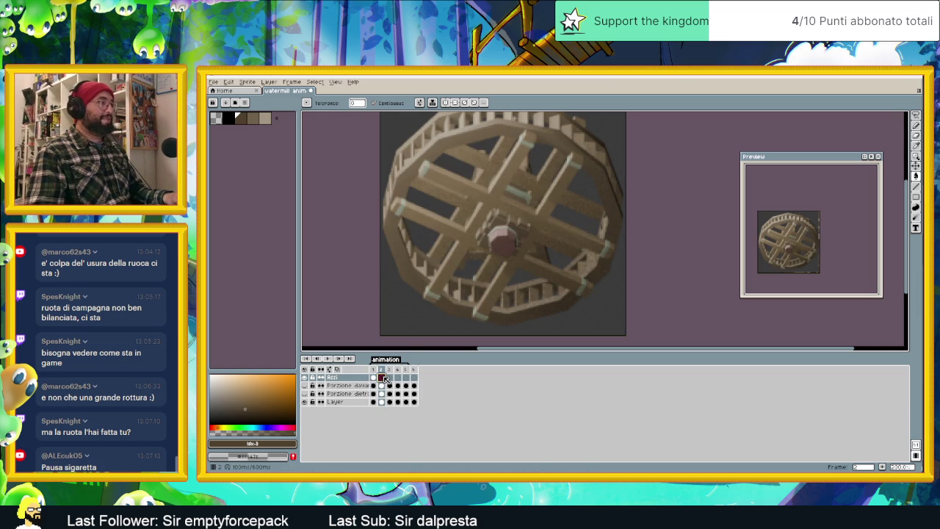
Step: Set up the Line tool in black on frame 2, checking frame 1's spokes for reference
left_click(916, 192)
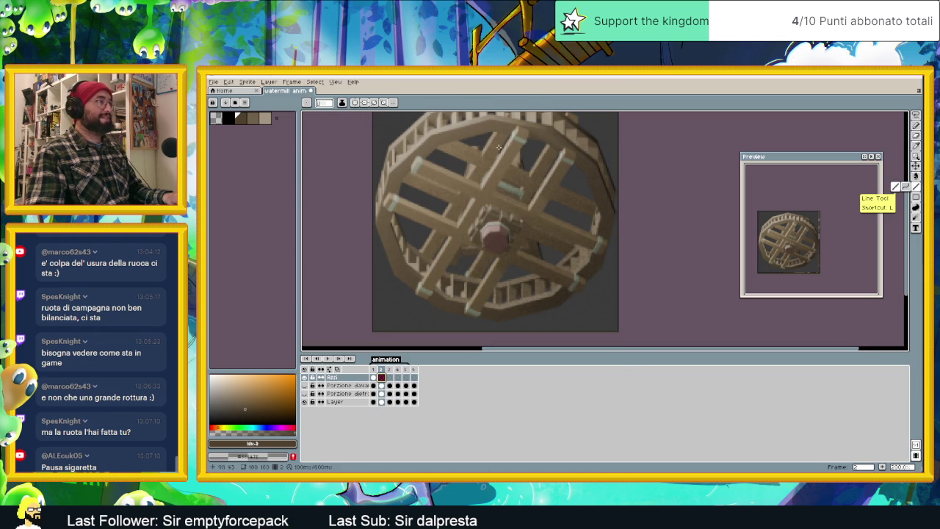
left_click(410, 172, "alt")
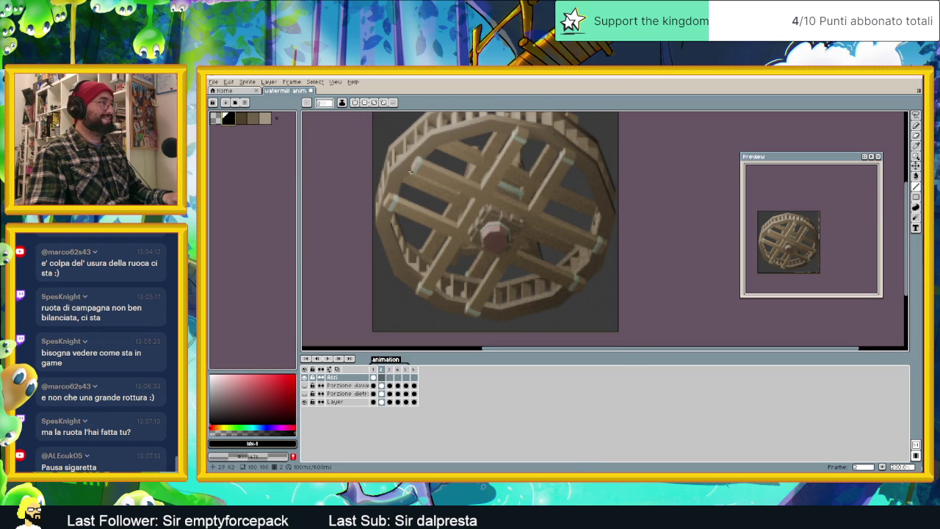
scroll(417, 155, "up", 1)
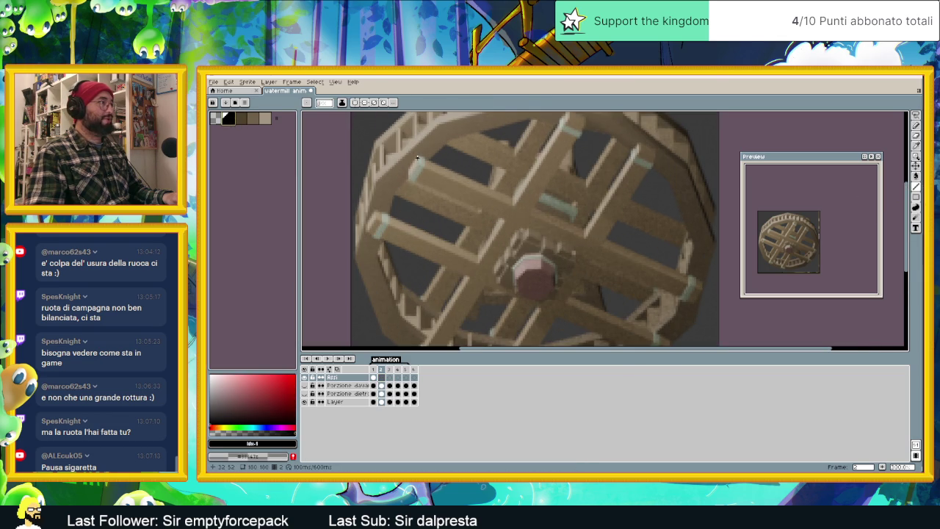
scroll(417, 157, "down", 1)
left_click(374, 377)
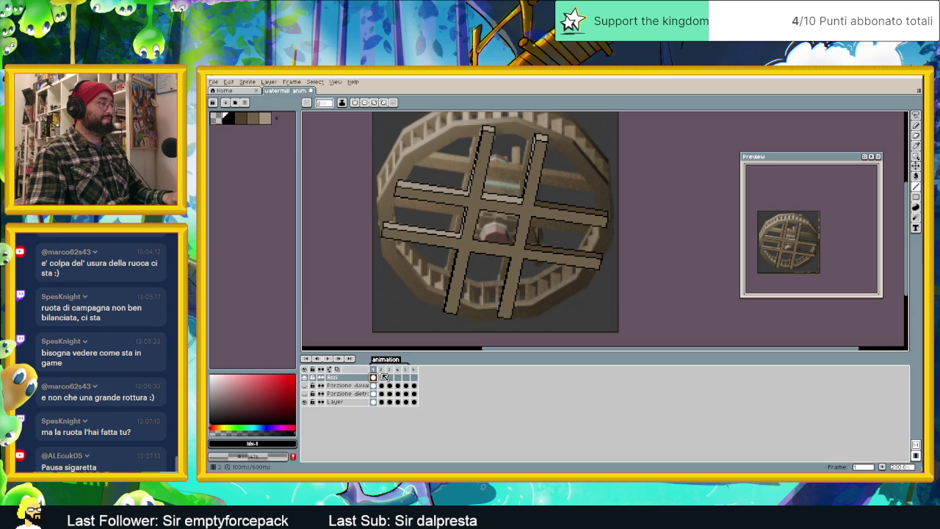
left_click(382, 378)
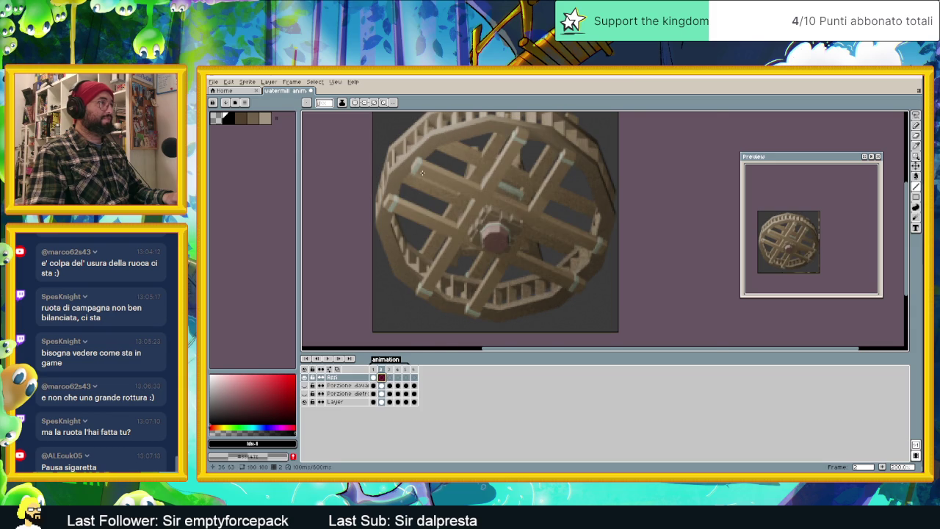
scroll(422, 172, "up", 1)
Step: Trace black outlines around the two upper-left planks and begin the upper spoke's diagonal edge
mouse_move(414, 151)
left_mouse_down()
mouse_move(500, 211)
mouse_move(478, 258)
mouse_move(375, 212)
left_mouse_up()
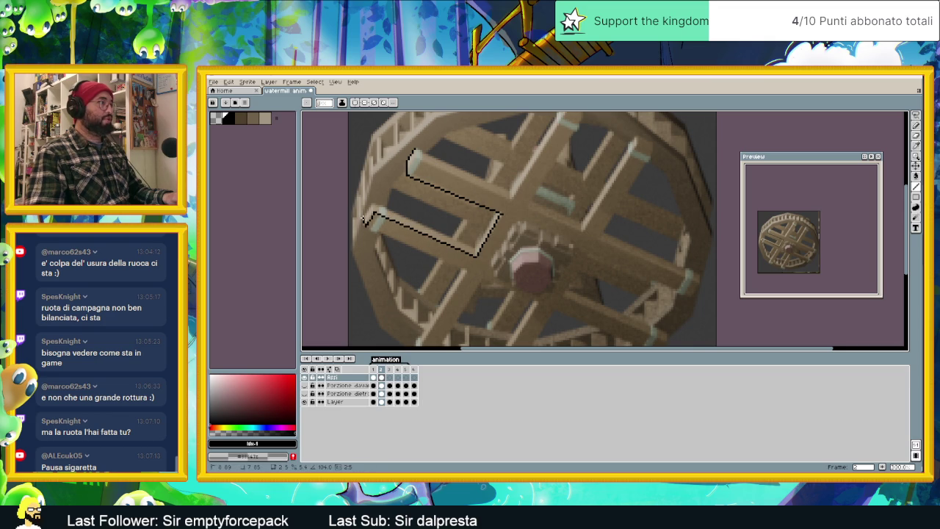
left_click_drag(381, 211, 471, 246)
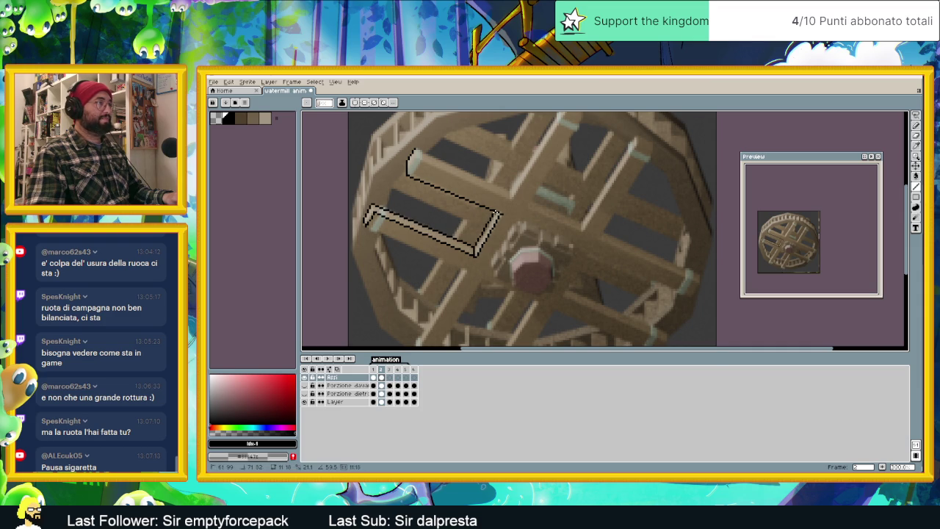
mouse_move(415, 150)
left_mouse_down()
mouse_move(509, 189)
mouse_move(487, 240)
left_mouse_up()
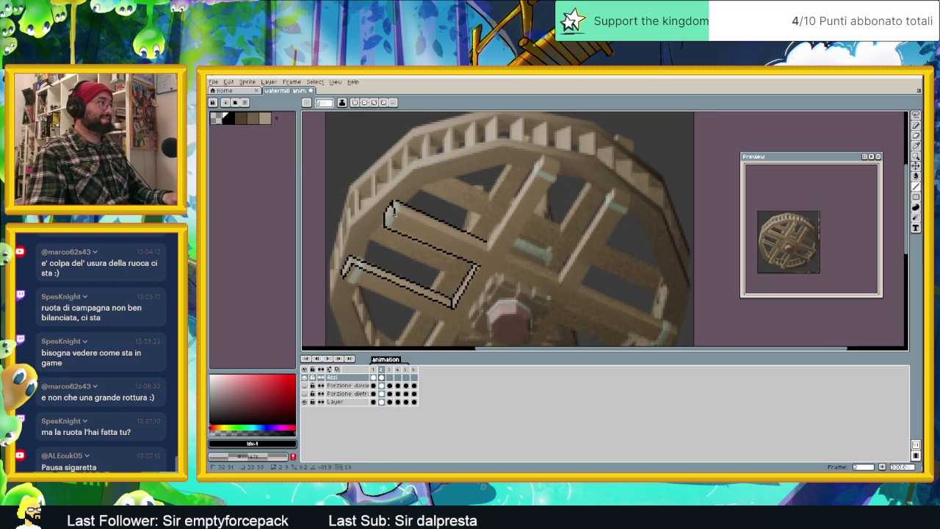
mouse_move(393, 208)
left_mouse_down()
mouse_move(384, 226)
mouse_move(488, 251)
mouse_move(543, 157)
mouse_move(558, 160)
mouse_move(558, 171)
mouse_move(546, 169)
left_mouse_up()
scroll(549, 166, "down", 1)
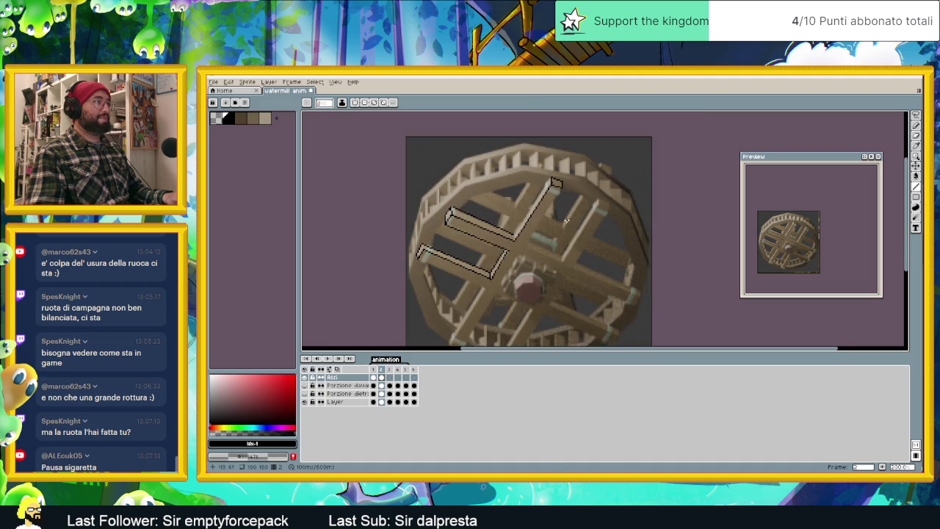
Step: Outline both edges of the upper-right spoke and the right diagonal bar toward the lower-right rim
scroll(559, 162, "up", 1)
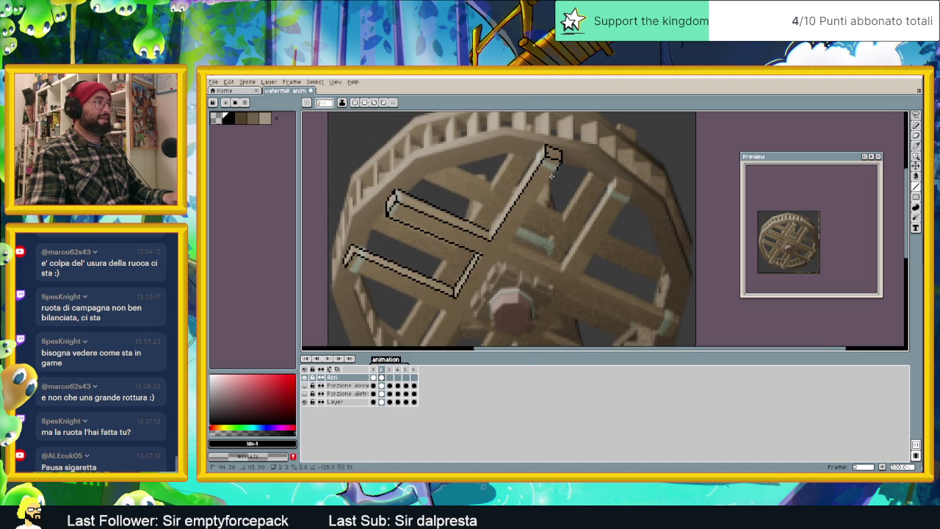
left_click_drag(551, 175, 512, 237)
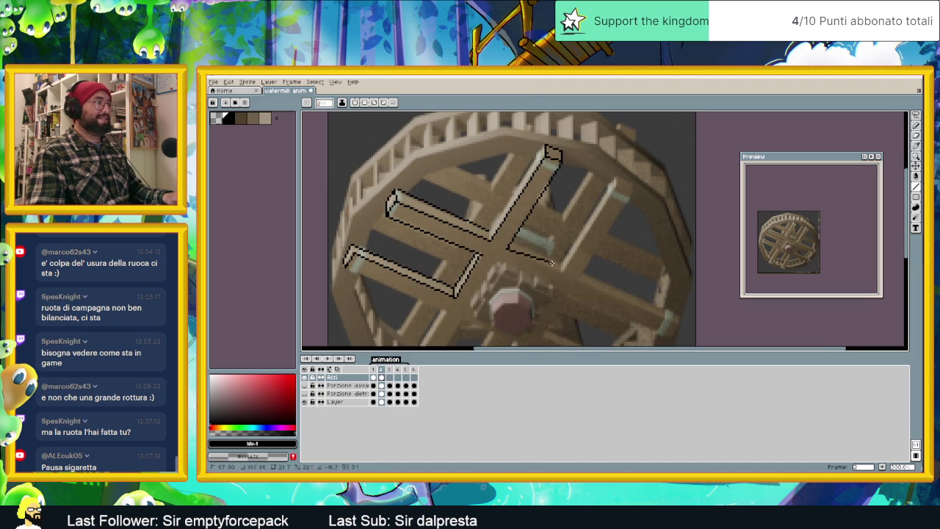
mouse_move(584, 234)
left_mouse_down()
mouse_move(617, 186)
mouse_move(562, 265)
left_mouse_up()
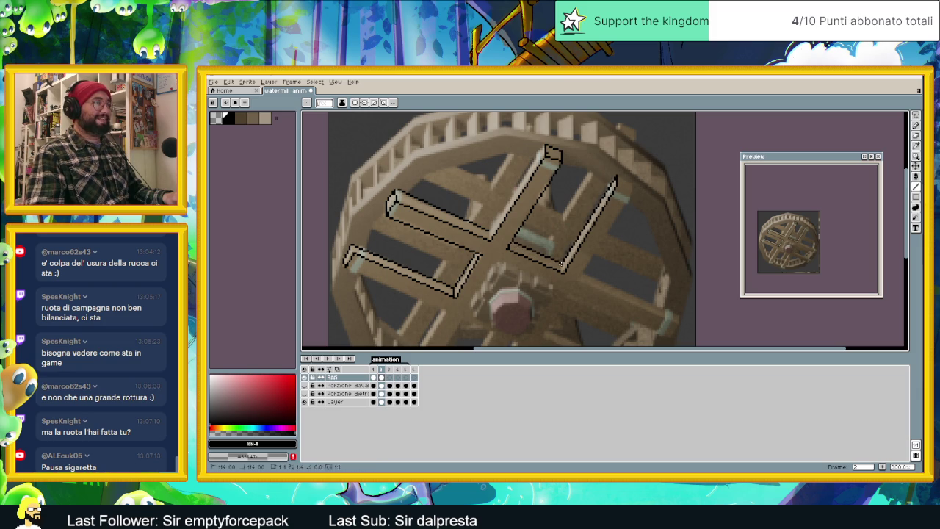
left_click_drag(617, 178, 628, 194)
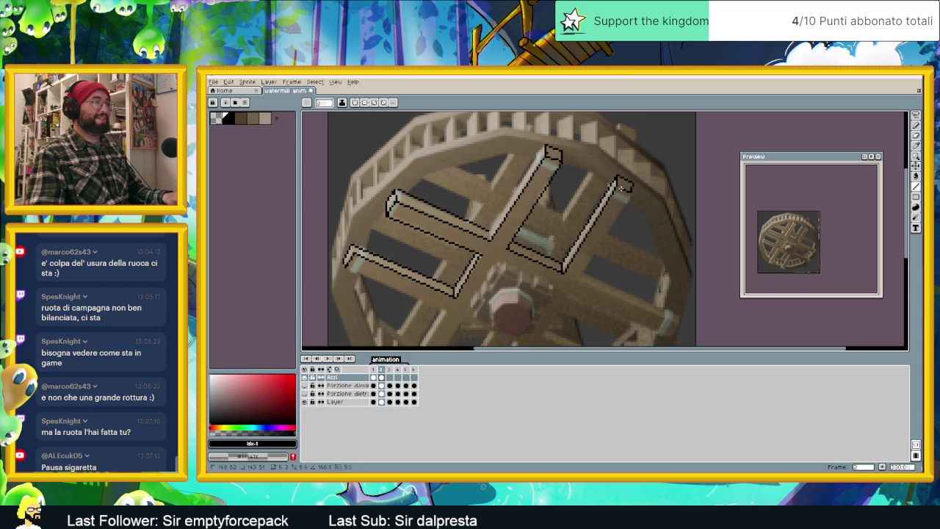
mouse_move(631, 191)
left_mouse_down()
mouse_move(583, 272)
mouse_move(567, 234)
mouse_move(587, 258)
left_mouse_up()
left_click_drag(646, 280, 539, 256)
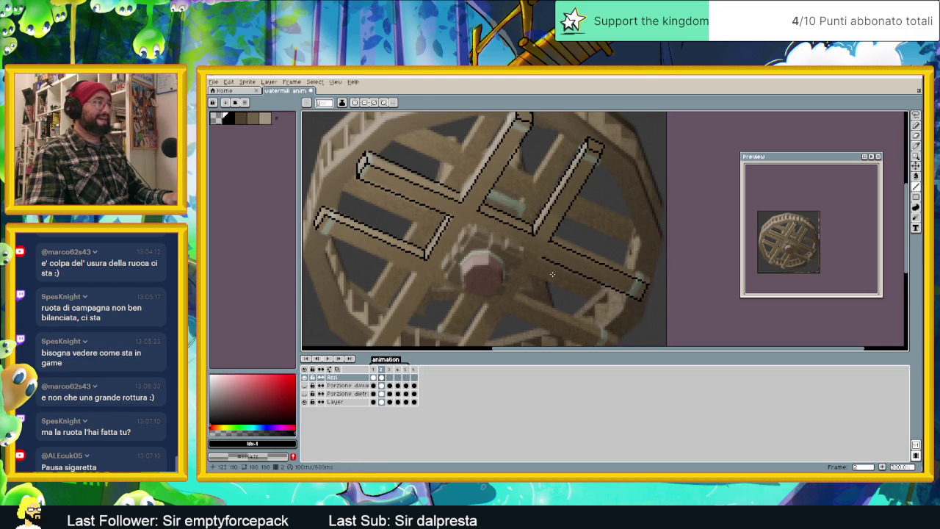
Step: Draw black line outlines along the lower-right, lower and lower-left spokes, closing them at the rim
scroll(551, 218, "down", 2)
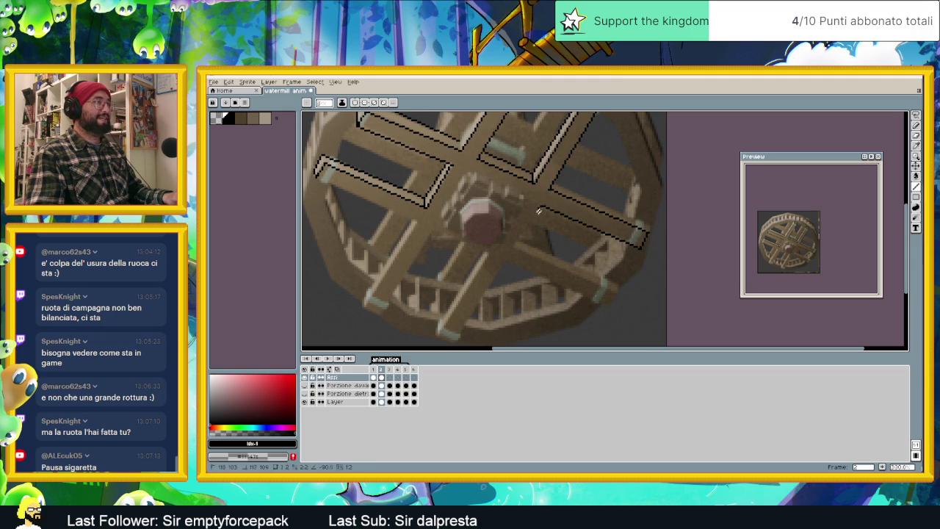
left_click_drag(539, 211, 614, 292)
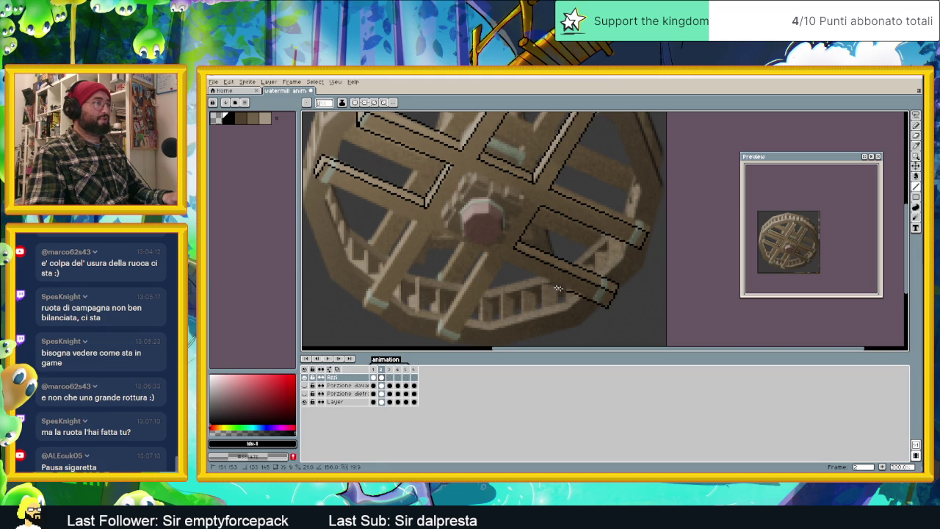
left_click_drag(498, 271, 454, 341)
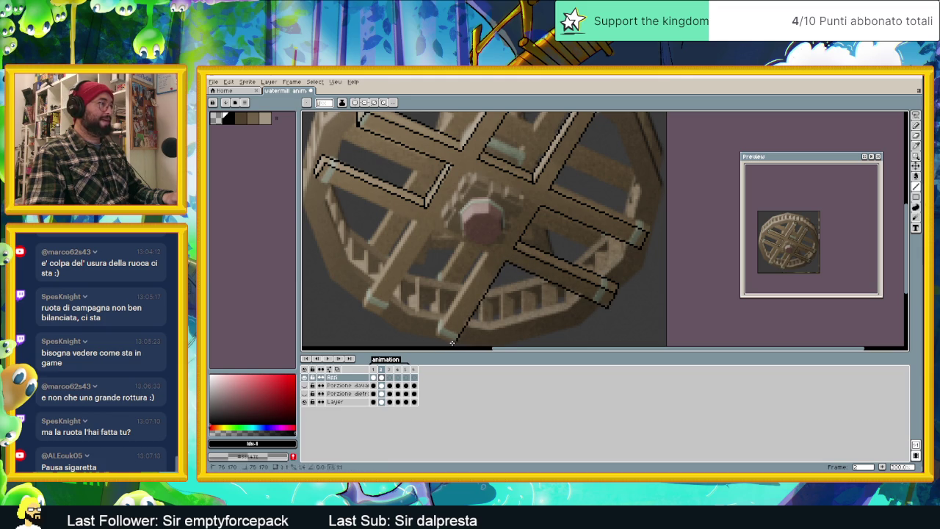
mouse_move(436, 327)
left_mouse_down()
mouse_move(486, 252)
mouse_move(436, 336)
left_mouse_up()
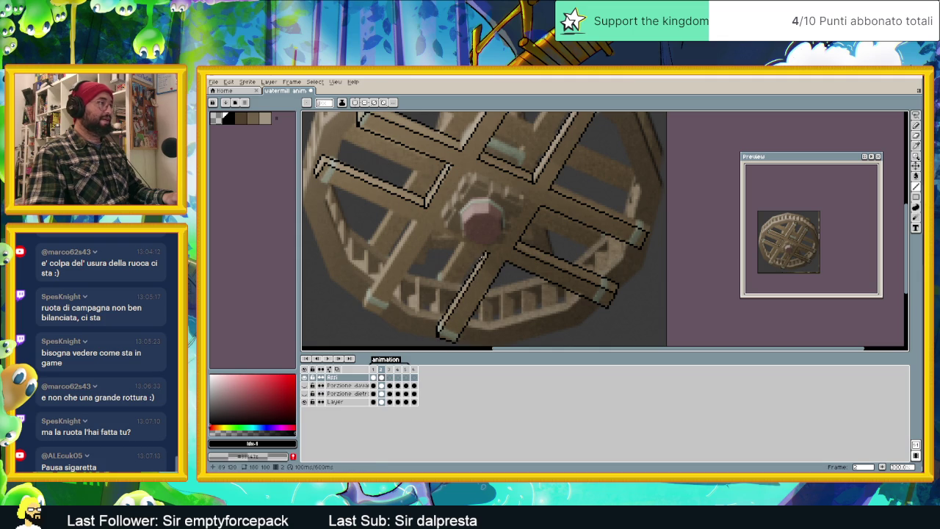
mouse_move(454, 229)
left_mouse_down()
mouse_move(432, 231)
mouse_move(381, 314)
mouse_move(363, 307)
mouse_move(412, 223)
left_mouse_up()
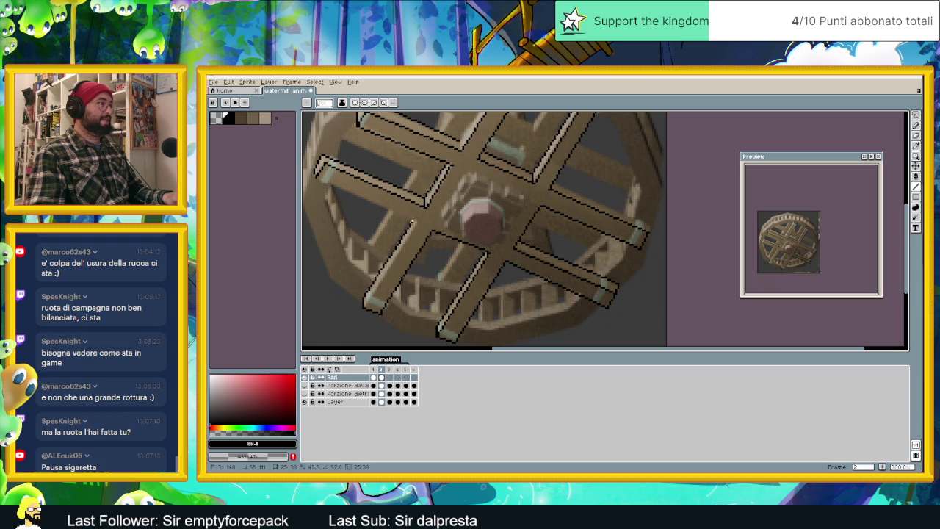
left_click_drag(412, 221, 317, 177)
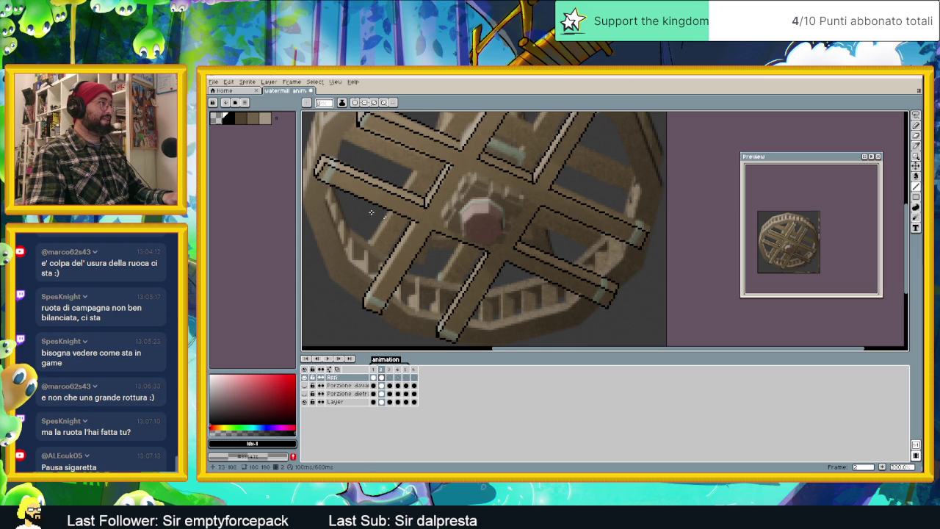
left_click_drag(415, 224, 363, 307)
scroll(438, 245, "down", 1)
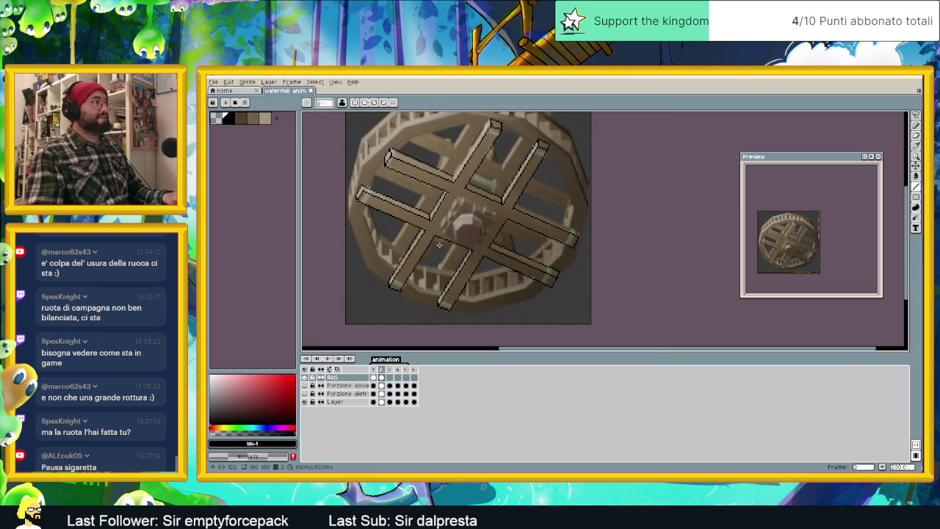
Step: Zoom around the wheel to inspect it and add a black outline running down-right along a bar
scroll(444, 246, "down", 1)
scroll(476, 252, "up", 1)
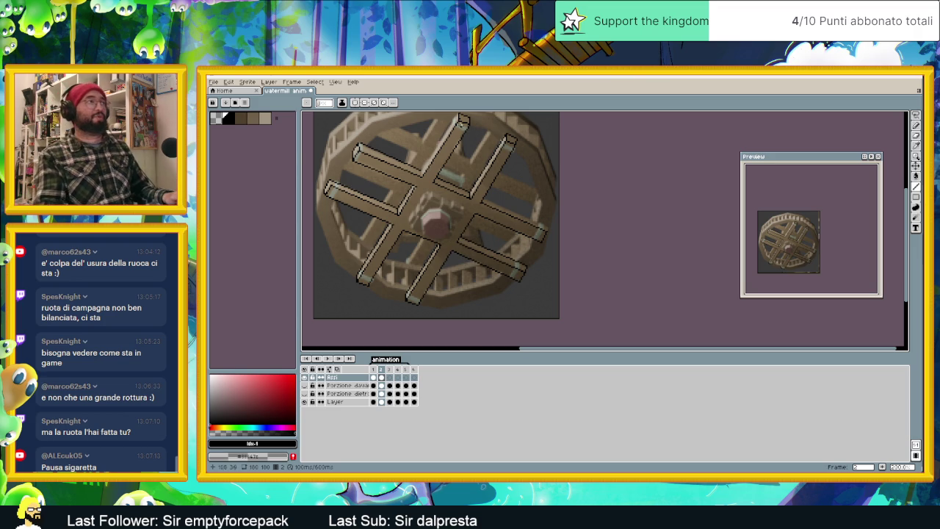
scroll(460, 120, "up", 2)
scroll(455, 144, "down", 1)
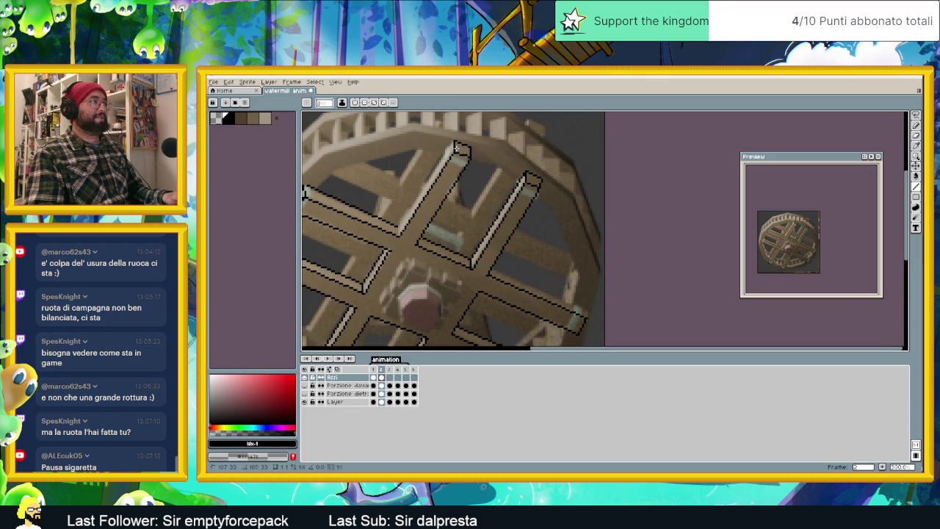
scroll(505, 176, "down", 2)
scroll(514, 184, "down", 1)
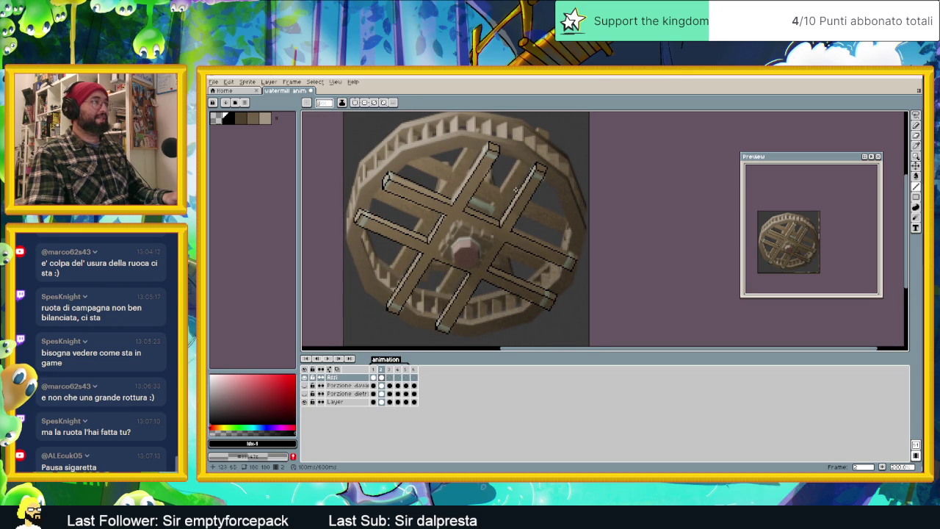
scroll(542, 173, "up", 1)
scroll(547, 172, "up", 1)
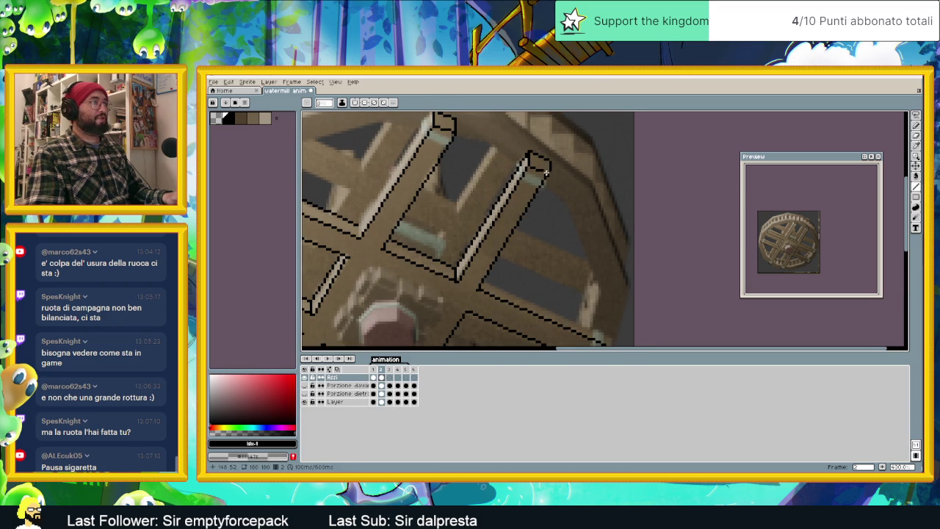
scroll(545, 175, "down", 1)
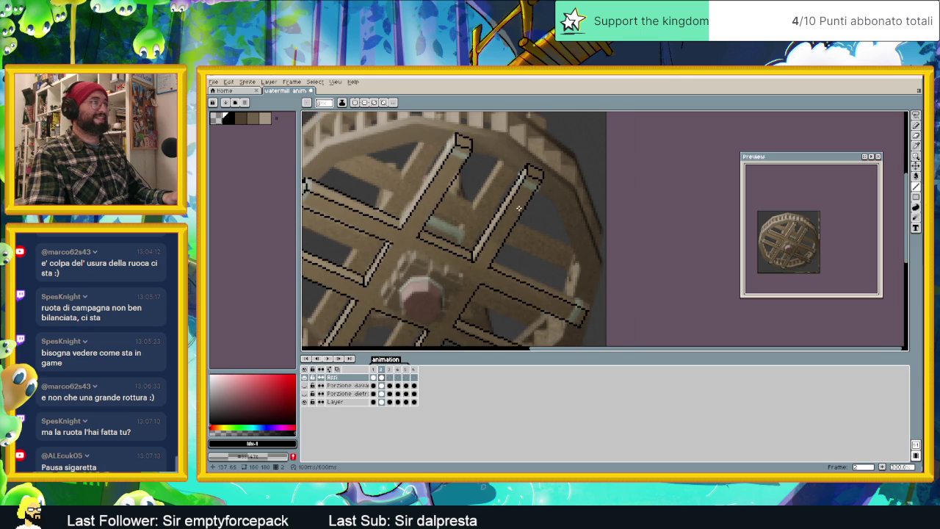
scroll(555, 183, "down", 1)
scroll(565, 194, "down", 1)
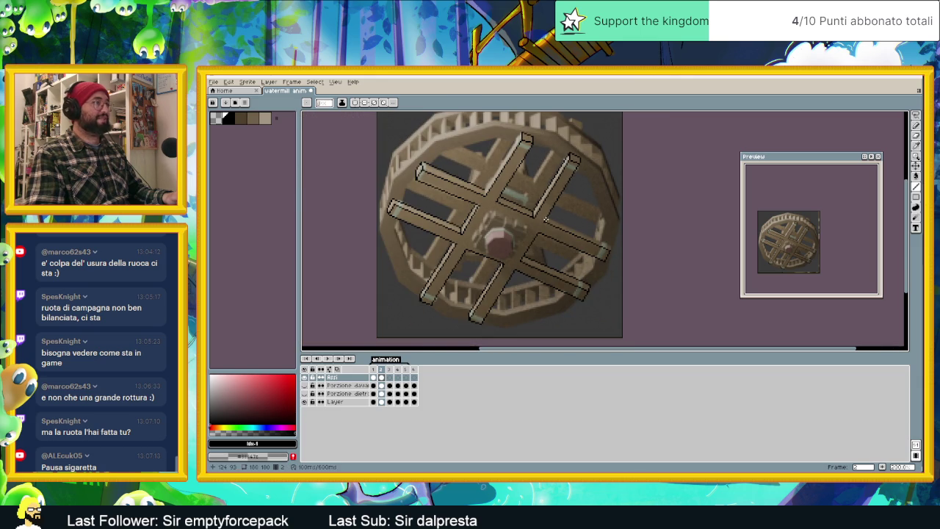
scroll(566, 230, "up", 1)
left_click_drag(536, 211, 631, 258)
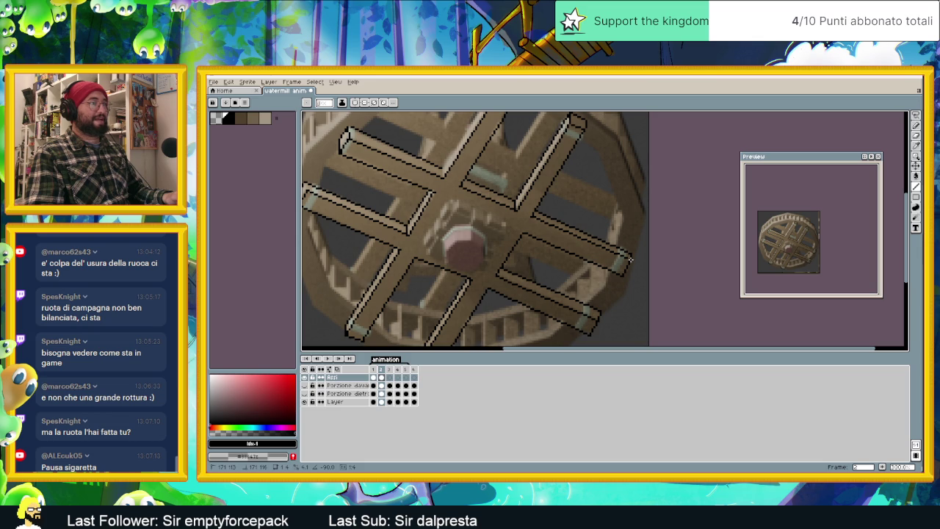
Step: Compare against the neighbouring frame, then add black outline strokes framing the central hub
scroll(630, 258, "down", 2)
key("Right")
key("Left")
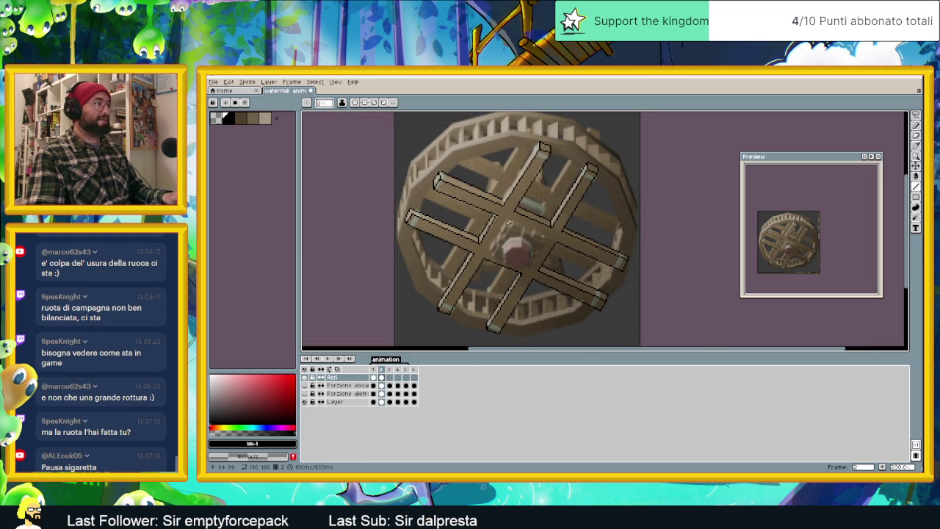
scroll(509, 223, "up", 1)
mouse_move(507, 222)
left_mouse_down()
mouse_move(483, 258)
mouse_move(560, 243)
mouse_move(509, 219)
left_mouse_up()
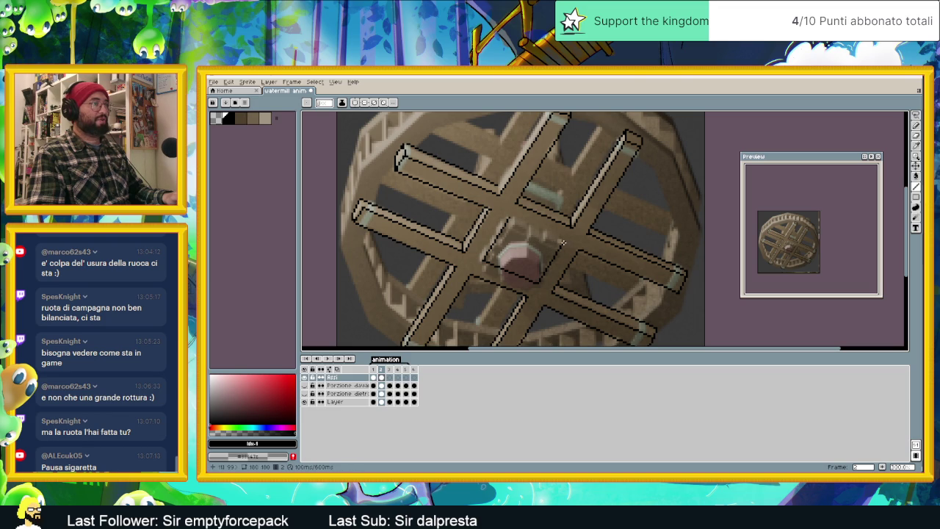
left_click_drag(563, 243, 516, 220)
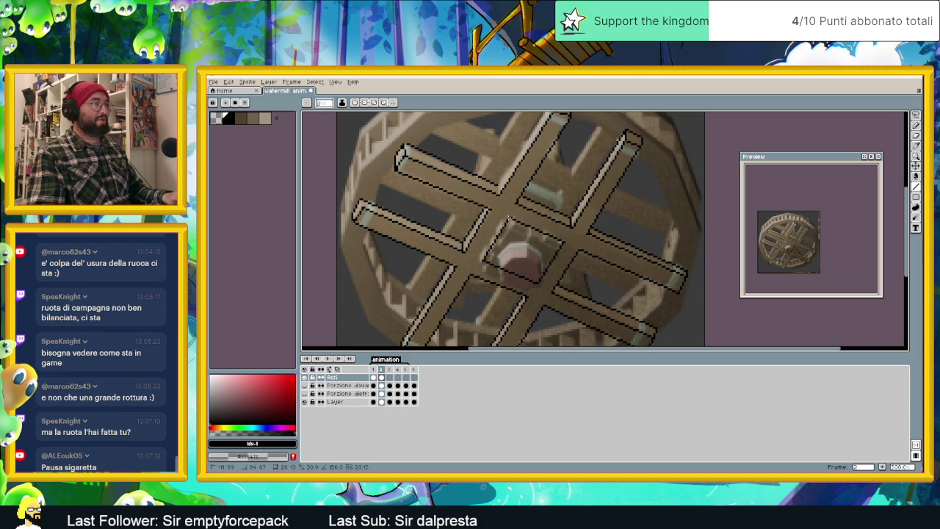
scroll(515, 235, "down", 2)
scroll(525, 268, "up", 1)
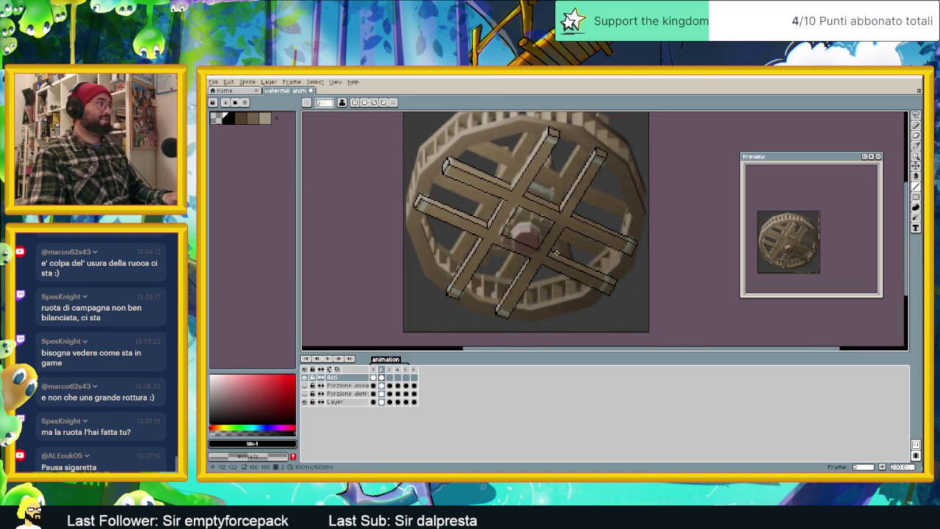
scroll(419, 218, "up", 1)
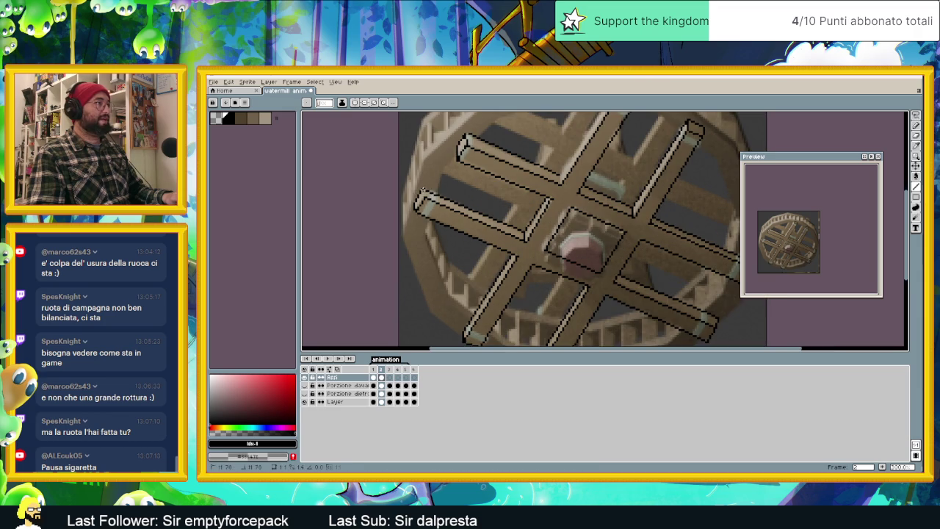
scroll(473, 227, "down", 2)
scroll(472, 227, "up", 1)
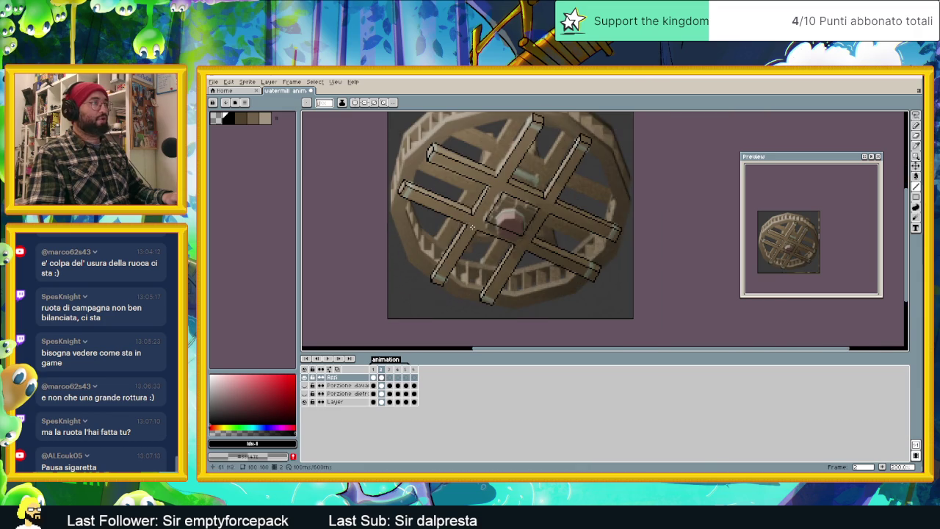
scroll(472, 227, "down", 1)
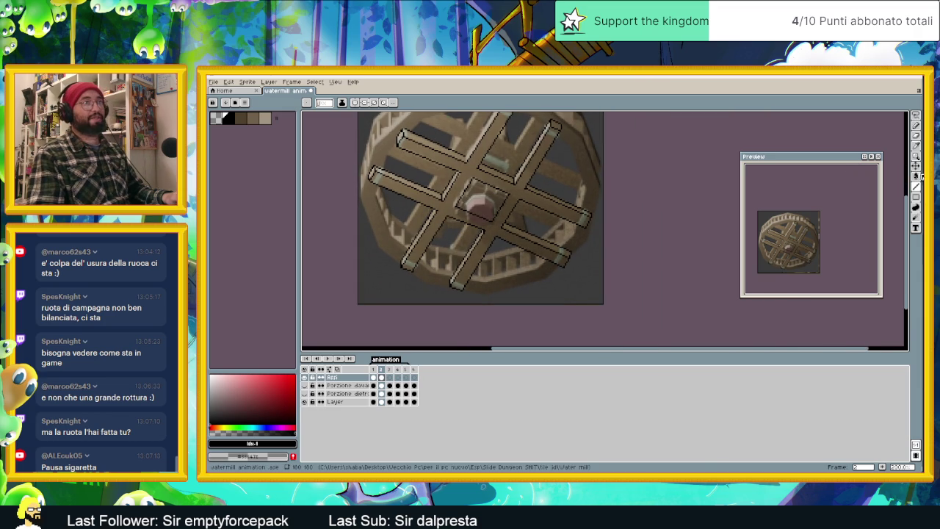
Step: Switch to the fill tool and try dark and lighter brown palette colours
left_click(916, 176)
left_click(256, 120)
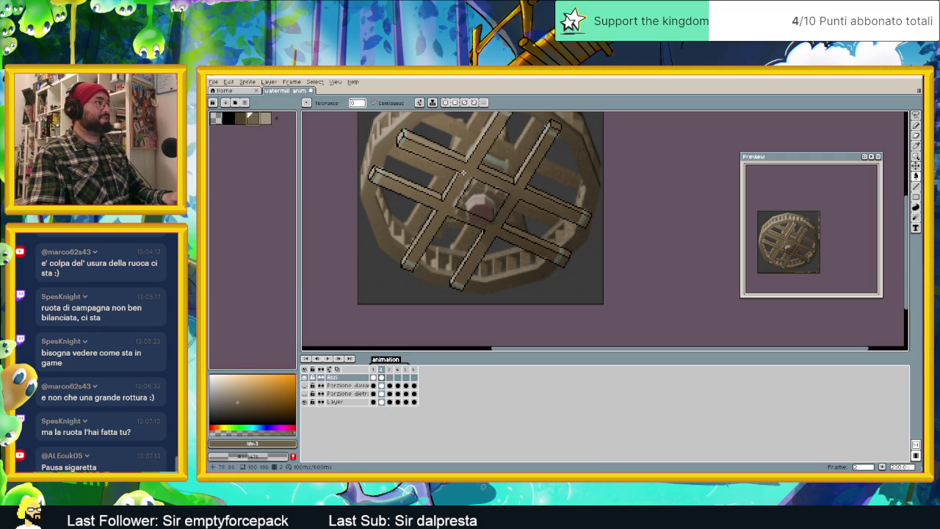
key("ctrl+z")
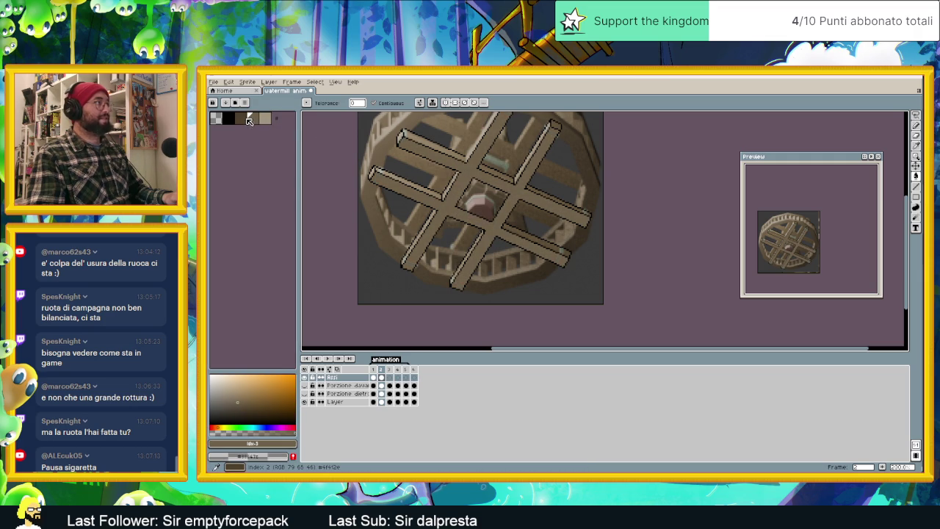
left_click(241, 119)
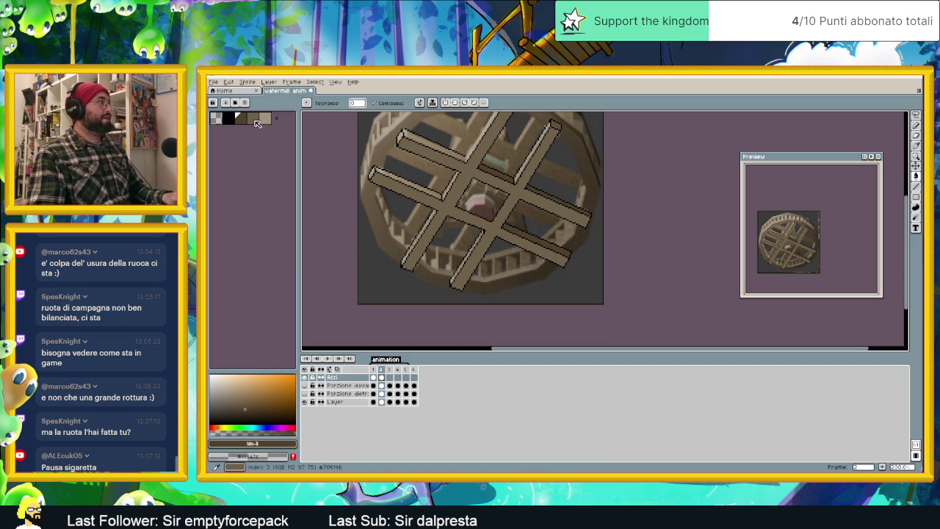
left_click(382, 170, "alt")
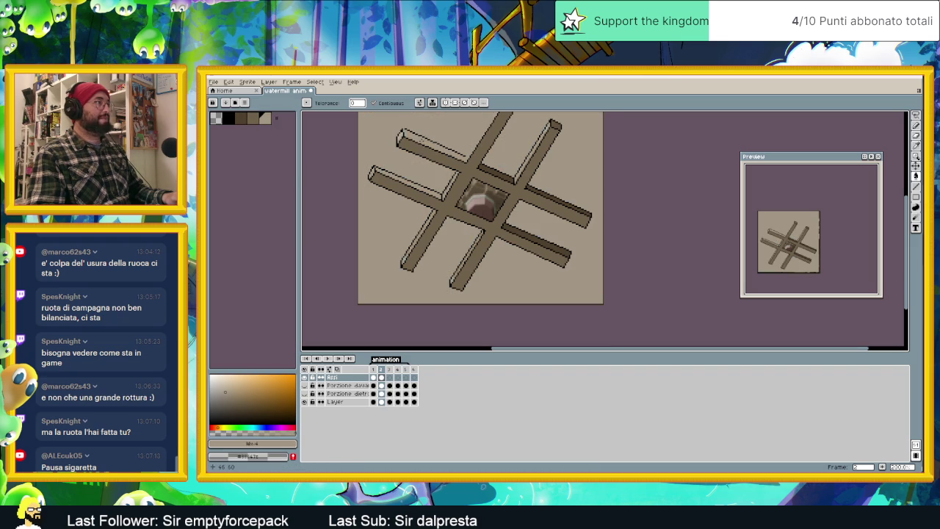
Step: Alternate between black with the Line tool and tan with the fill tool
left_click_drag(437, 144, 447, 155)
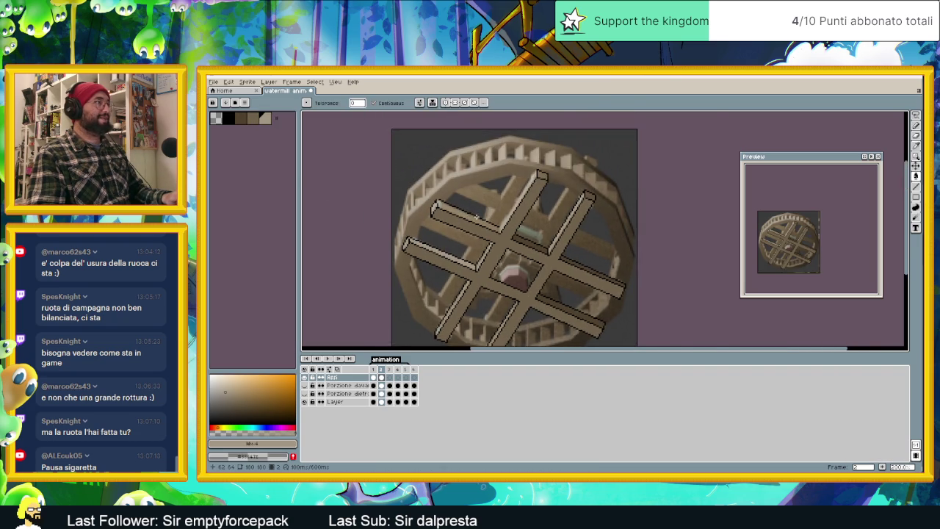
scroll(447, 156, "up", 1)
key("i")
left_click(232, 118)
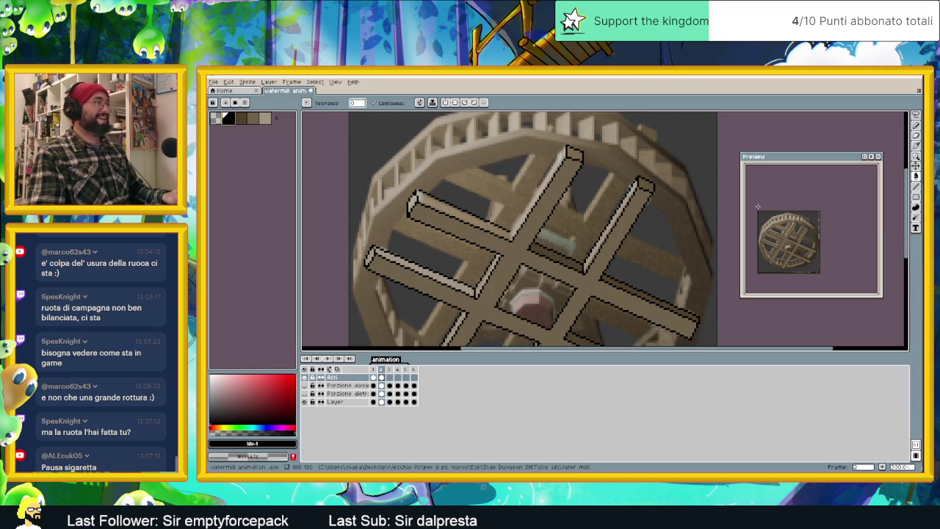
left_click(916, 186)
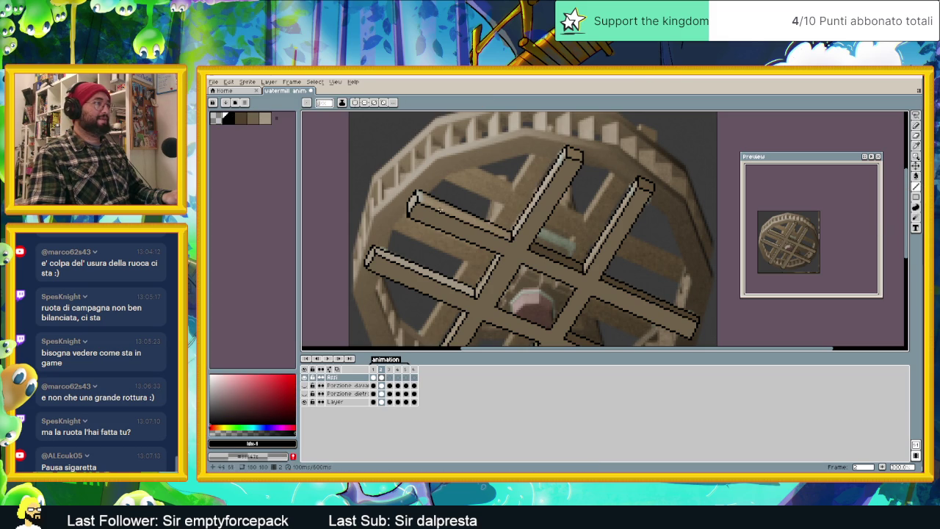
left_click(265, 117)
left_click(915, 177)
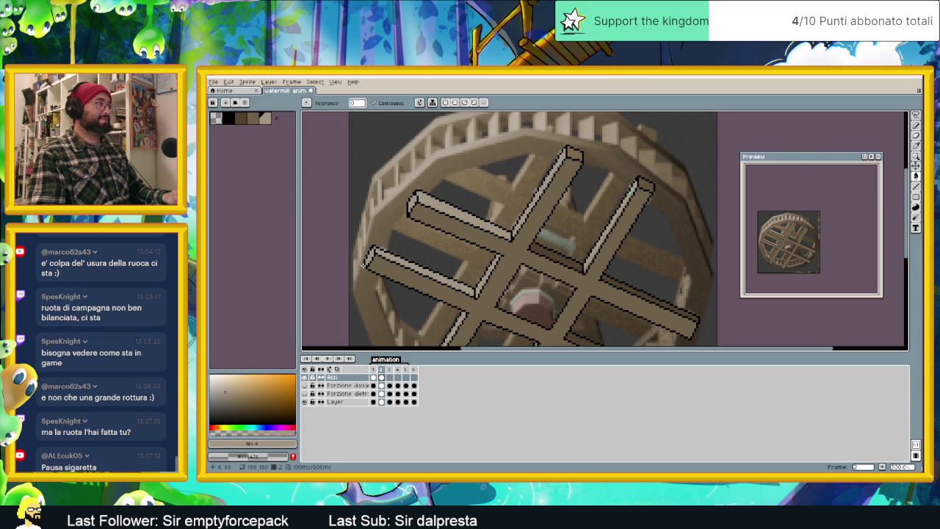
Step: Eyedrop the dark brown from the reference render and show frame 1
scroll(425, 290, "down", 3)
scroll(424, 290, "down", 1)
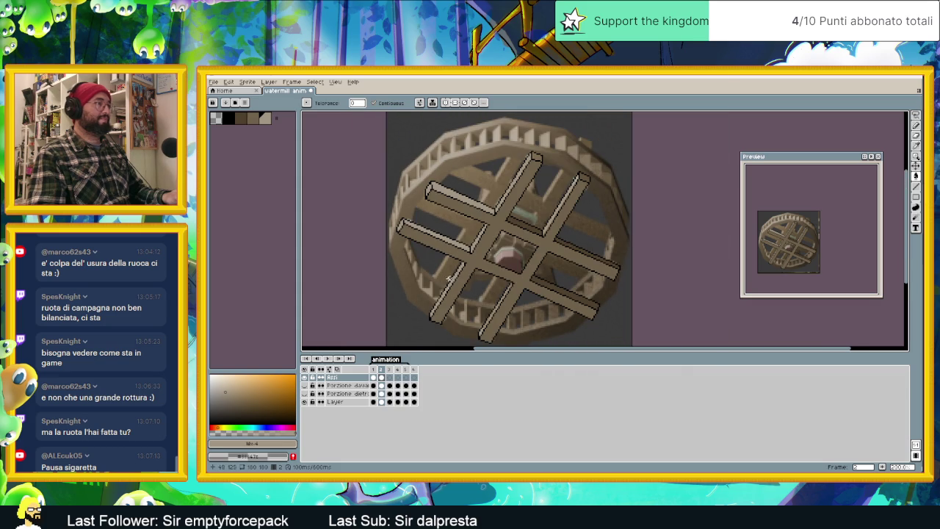
scroll(507, 300, "up", 1)
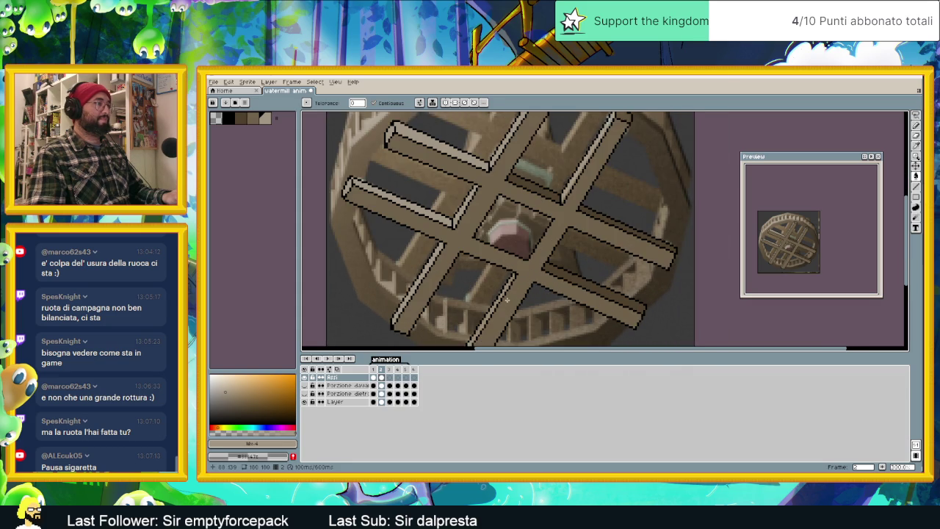
key("i")
left_click(582, 277, "alt")
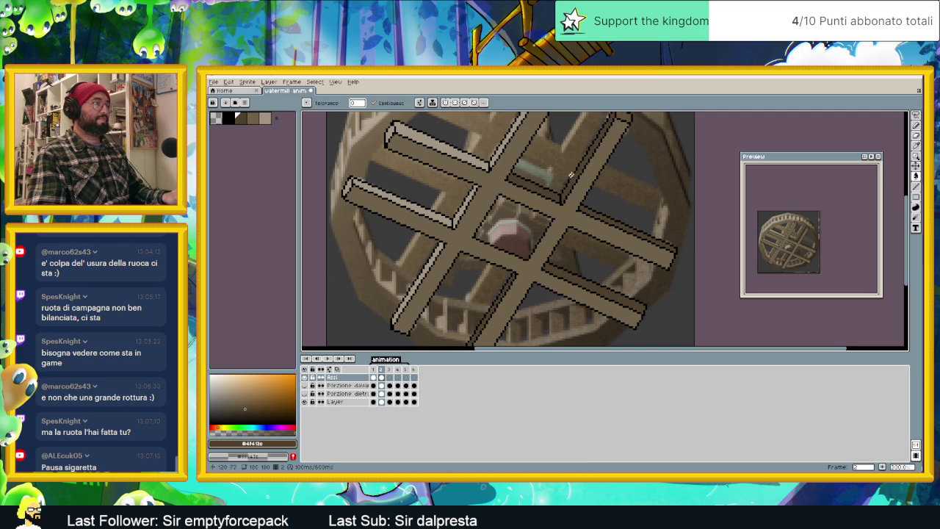
scroll(565, 213, "down", 1)
scroll(565, 216, "down", 1)
scroll(565, 220, "down", 2)
scroll(564, 221, "up", 1)
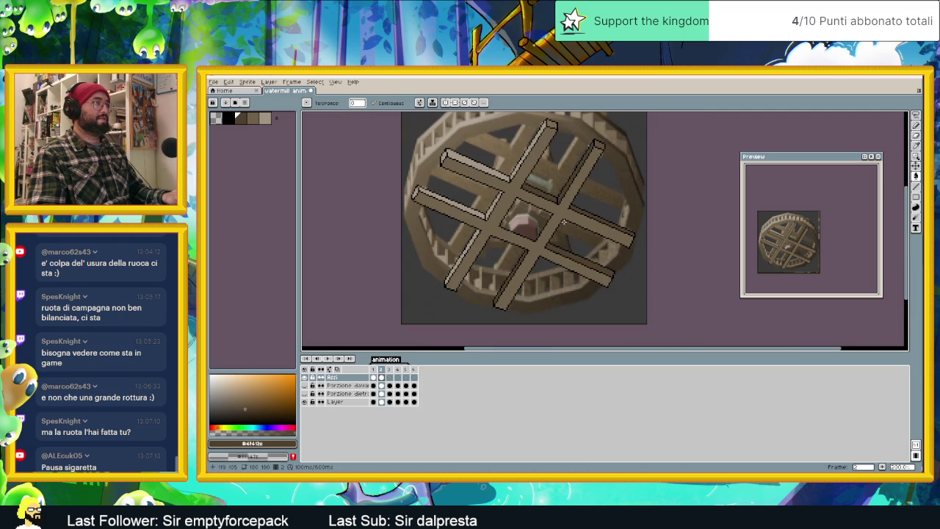
left_click(376, 371)
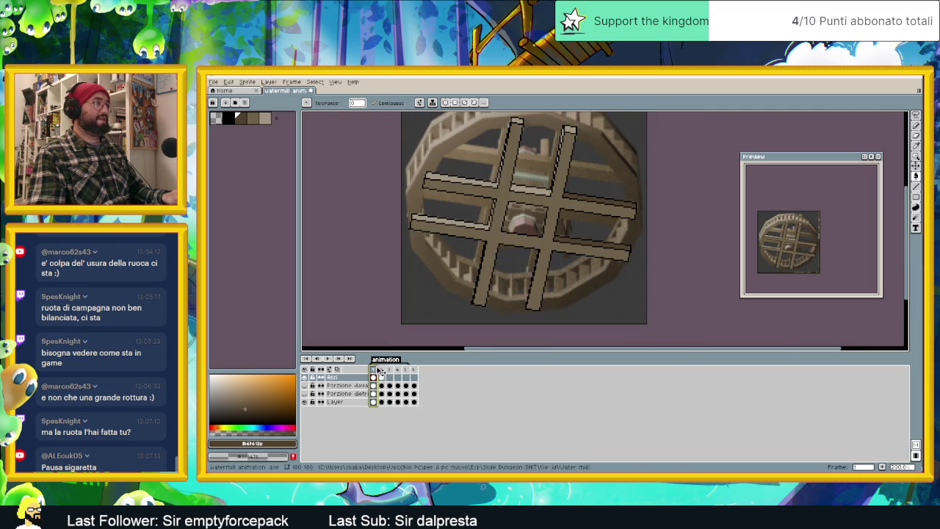
Step: On frame 3 of layer Assi, draw two black Line-tool strokes along a left spoke
left_click(386, 371)
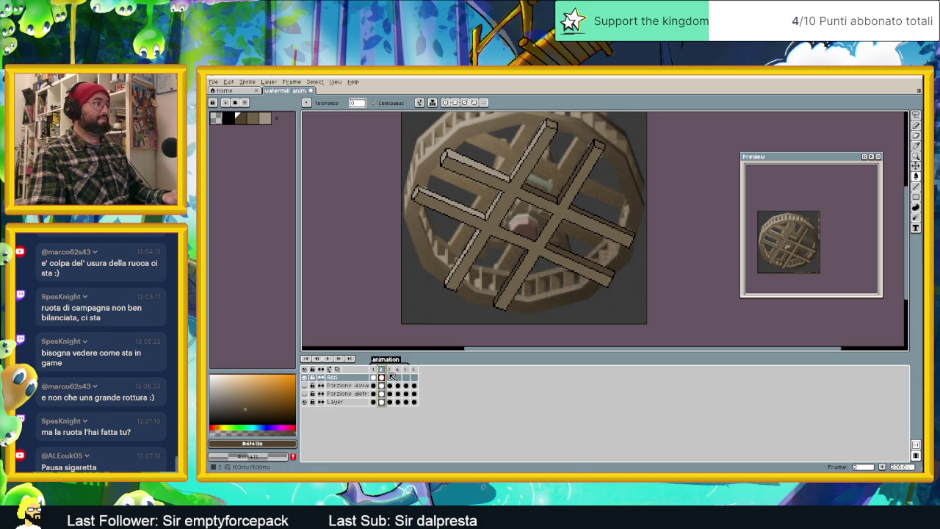
left_click(391, 377)
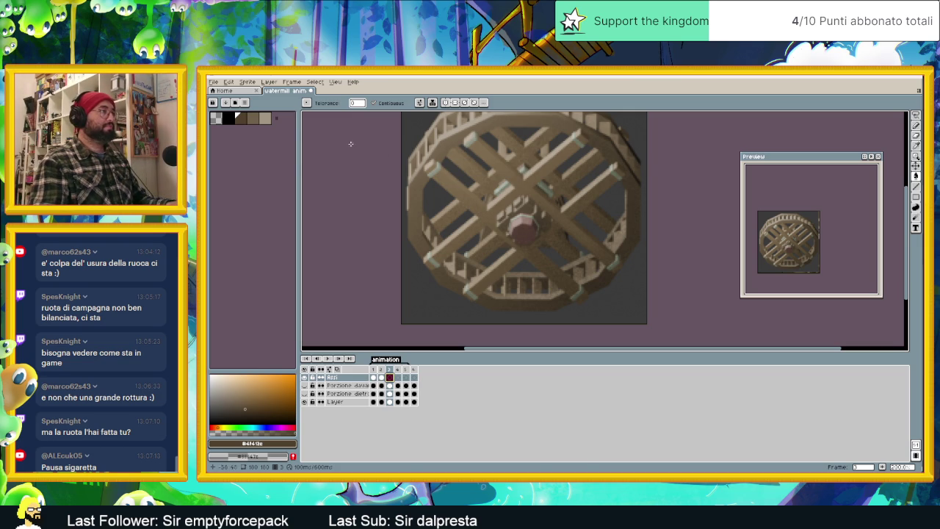
left_click(238, 121)
key("l")
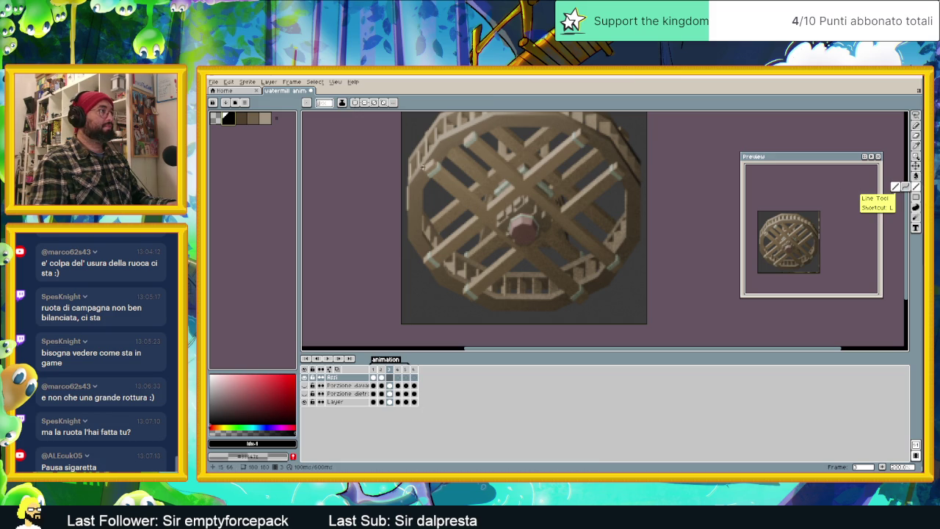
mouse_move(432, 180)
left_mouse_down()
mouse_move(478, 219)
mouse_move(426, 264)
left_mouse_up()
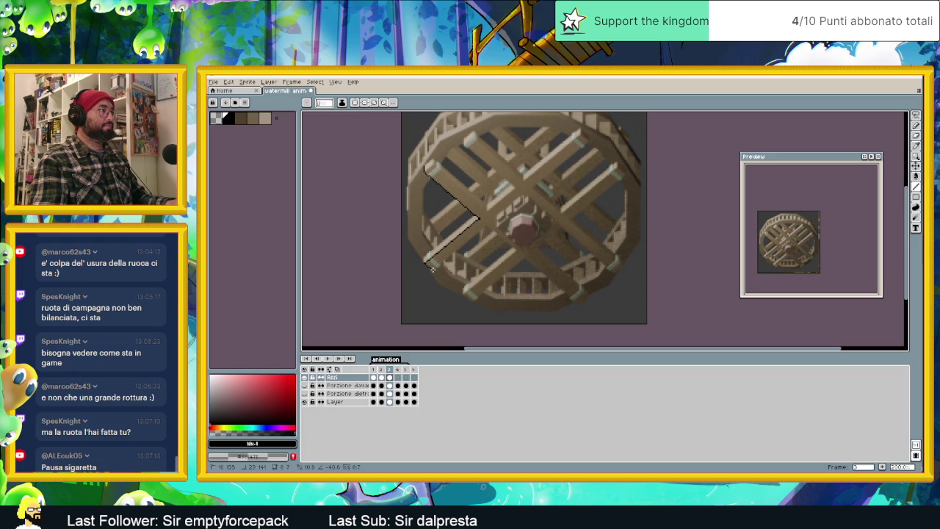
left_click_drag(431, 270, 472, 238)
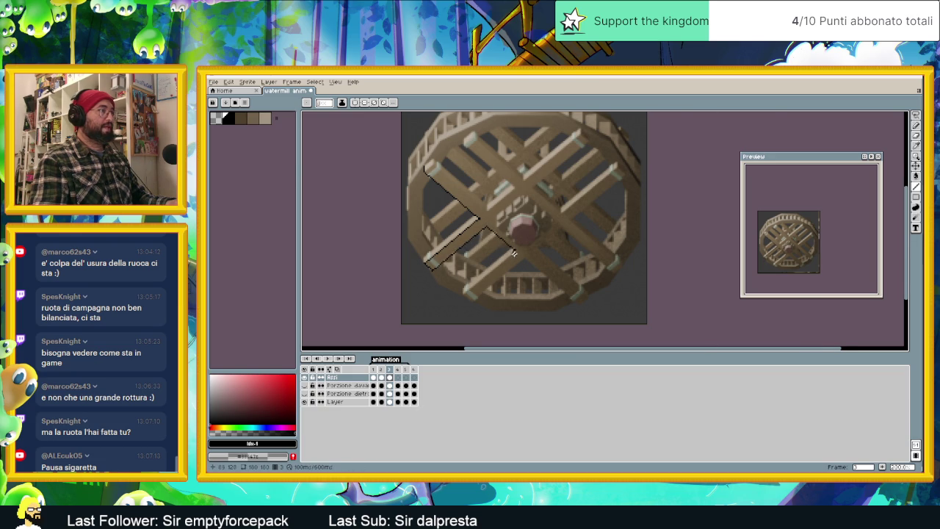
Step: Trace black outlines along the edges of the right diagonal spoke
scroll(514, 251, "up", 3)
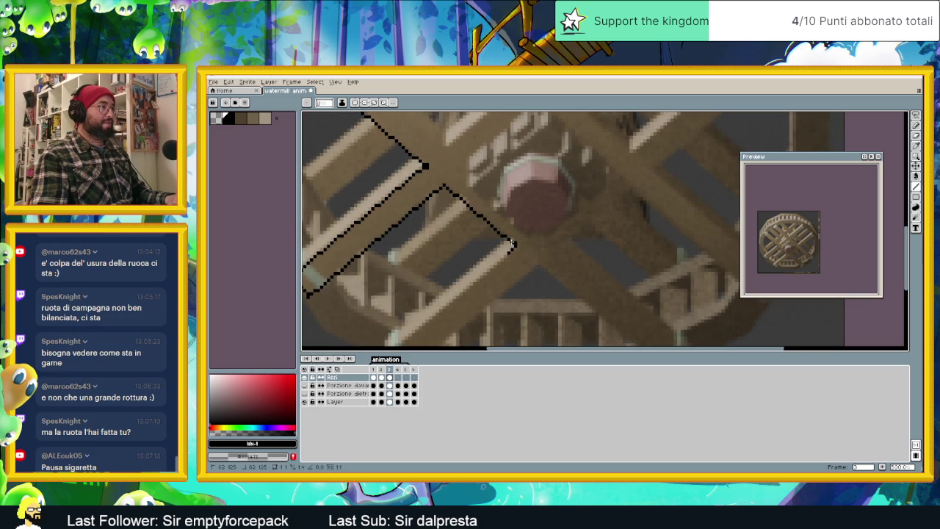
mouse_move(512, 243)
left_mouse_down()
mouse_move(543, 209)
mouse_move(424, 306)
mouse_move(541, 193)
left_mouse_up()
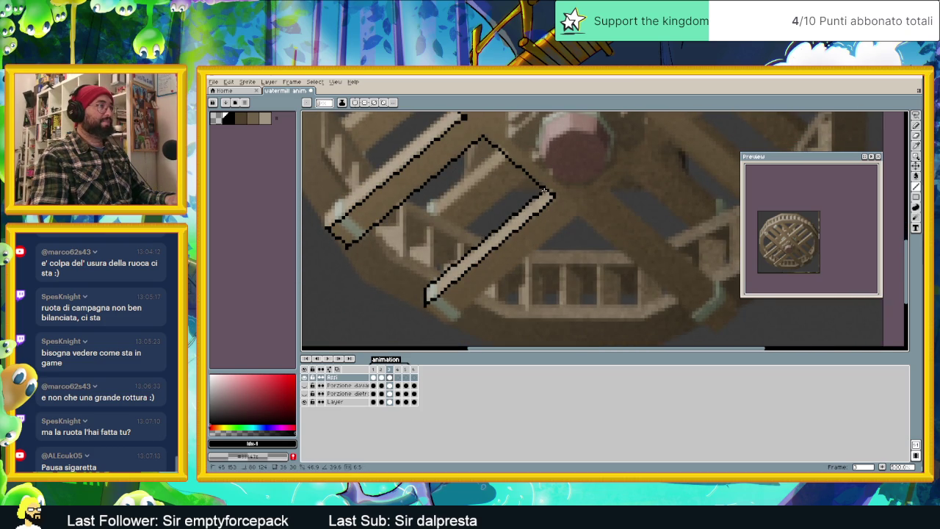
scroll(542, 209, "down", 2)
scroll(540, 221, "down", 1)
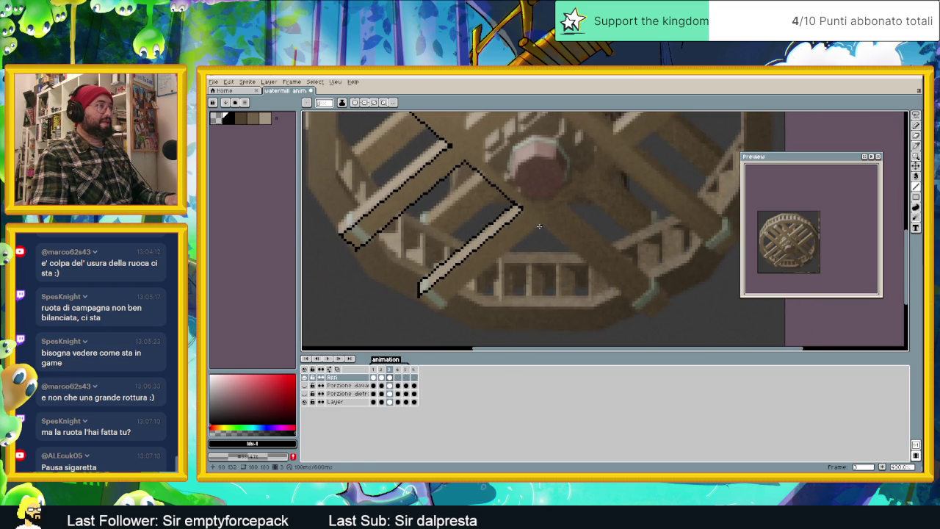
left_click_drag(525, 243, 437, 313)
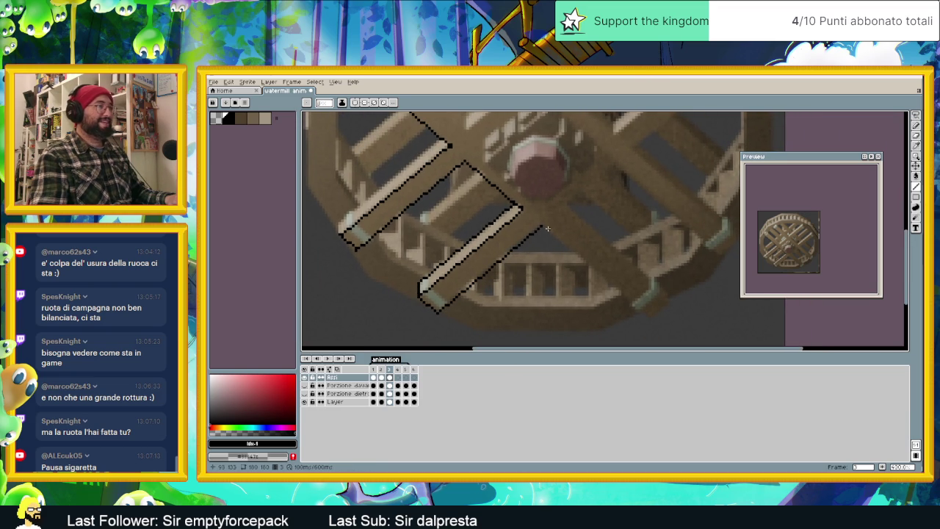
mouse_move(543, 228)
left_mouse_down()
mouse_move(649, 318)
mouse_move(666, 302)
mouse_move(567, 208)
left_mouse_up()
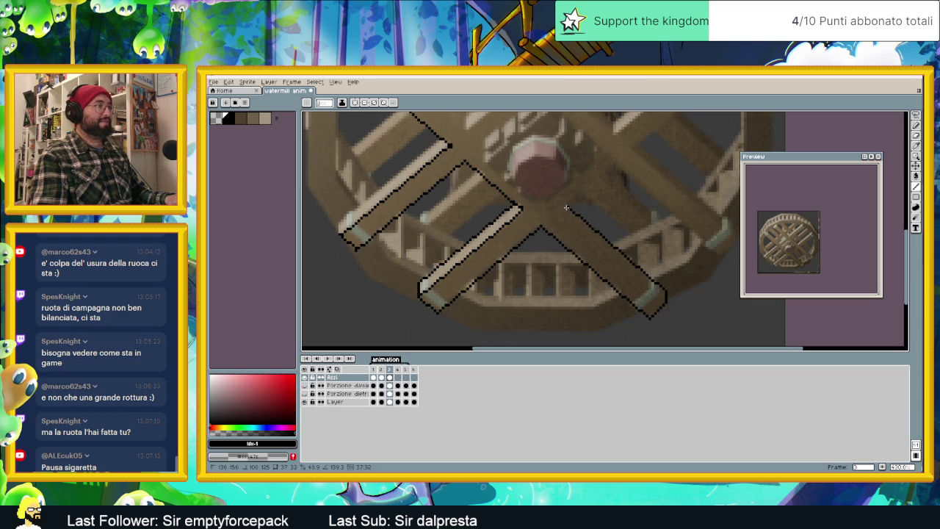
left_click(565, 206)
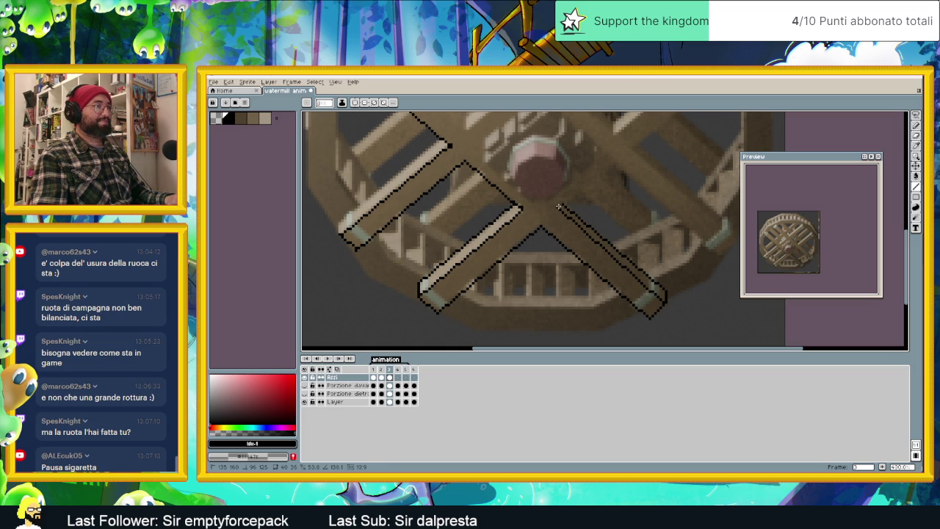
mouse_move(557, 206)
left_mouse_down()
mouse_move(613, 158)
mouse_move(718, 253)
mouse_move(628, 263)
left_mouse_up()
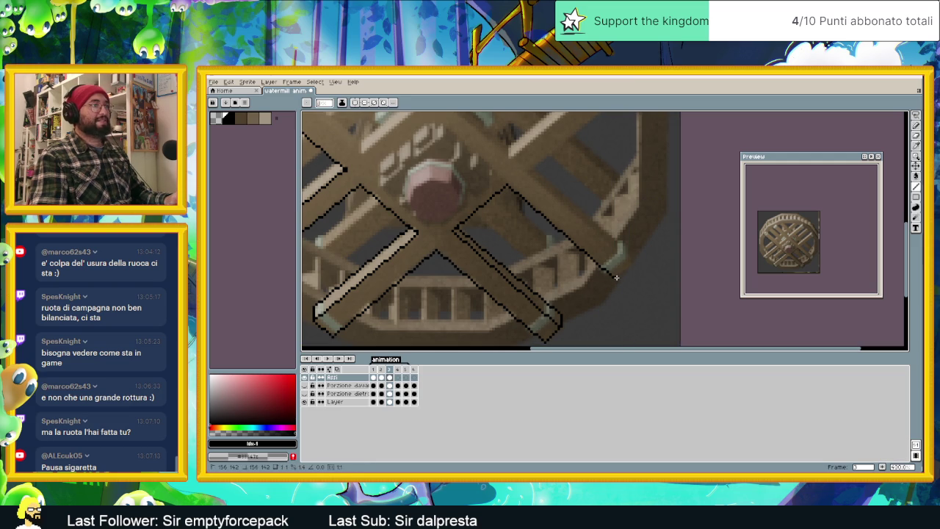
mouse_move(632, 248)
left_mouse_down()
mouse_move(529, 171)
mouse_move(630, 260)
left_mouse_up()
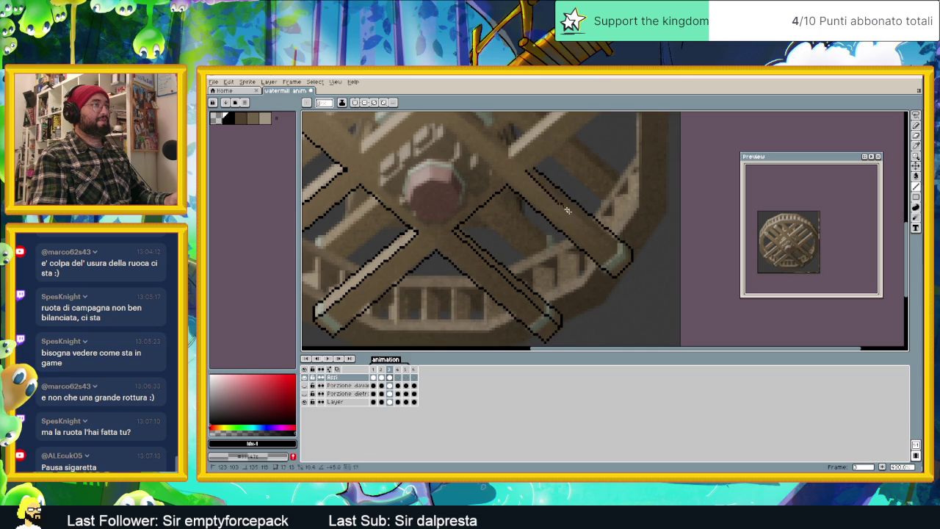
Step: Outline the upper-right spoke edge and add black lines running down-right toward the hub
scroll(625, 261, "up", 3)
scroll(625, 261, "right", 2)
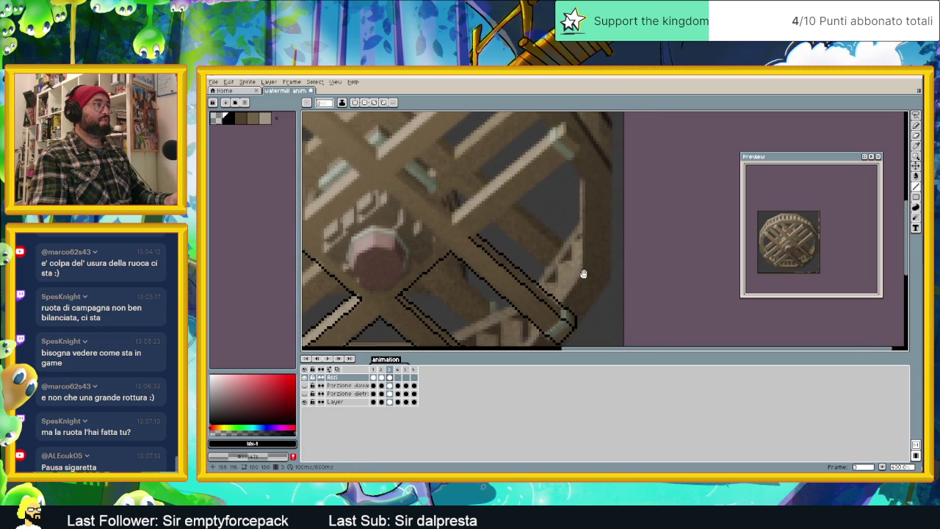
mouse_move(471, 238)
left_mouse_down()
mouse_move(579, 149)
mouse_move(579, 138)
mouse_move(563, 125)
mouse_move(454, 212)
mouse_move(447, 227)
mouse_move(566, 139)
left_mouse_up()
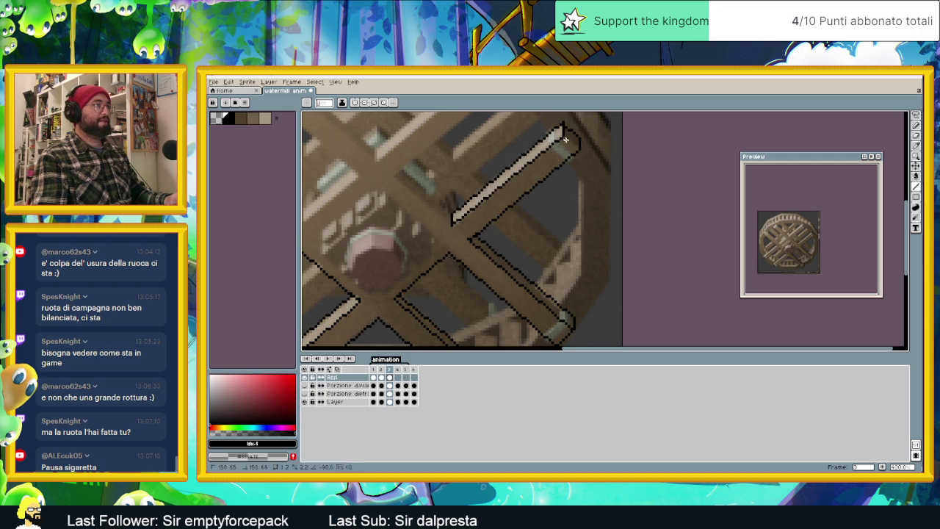
scroll(475, 165, "down", 1)
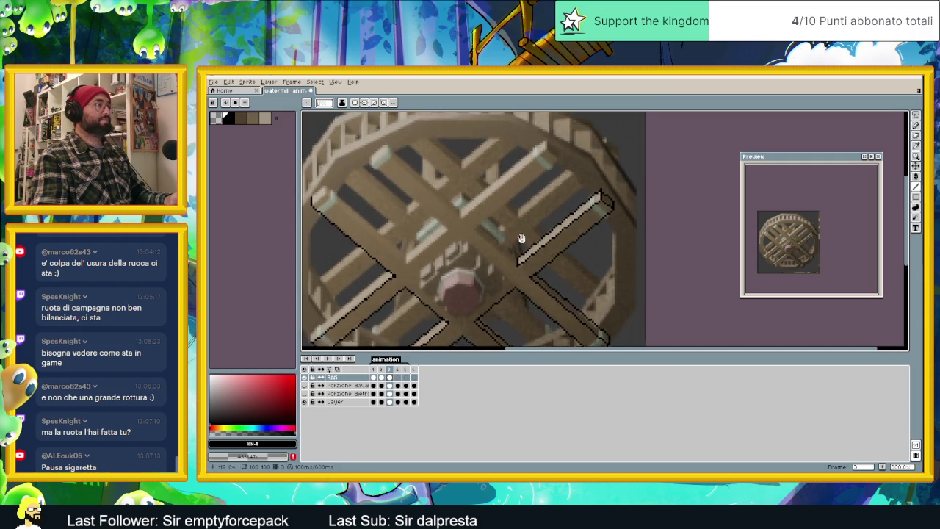
scroll(521, 240, "down", 1)
scroll(557, 165, "up", 1)
mouse_move(553, 164)
left_mouse_down()
mouse_move(562, 176)
mouse_move(481, 248)
left_mouse_up()
left_click_drag(519, 278, 520, 278)
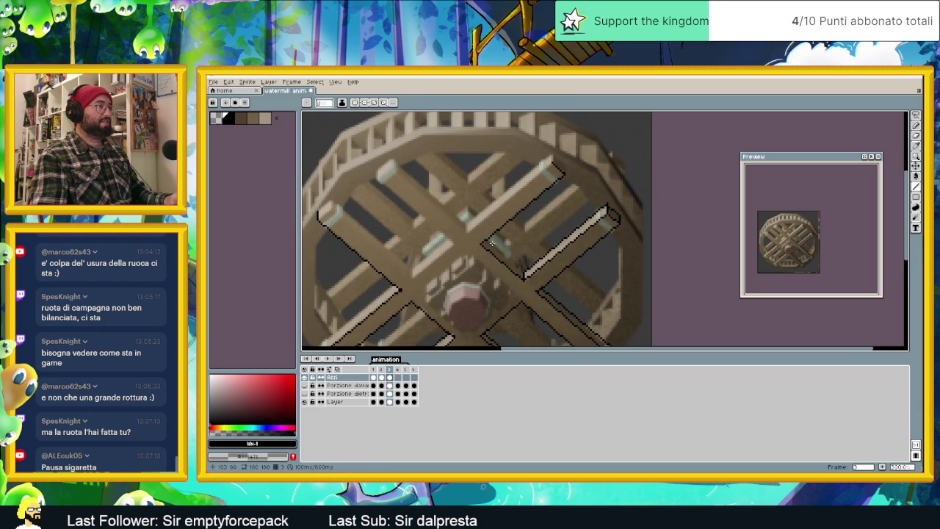
left_click_drag(485, 239, 523, 273)
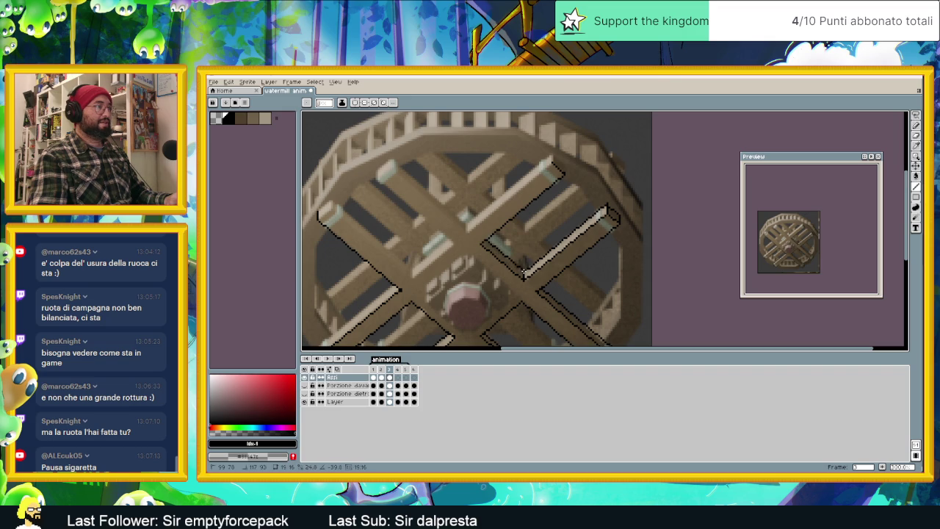
Step: Cap the upper-right spoke outline, then trace the edge and corner of a left spoke
scroll(525, 241, "up", 2)
scroll(576, 222, "left", 2)
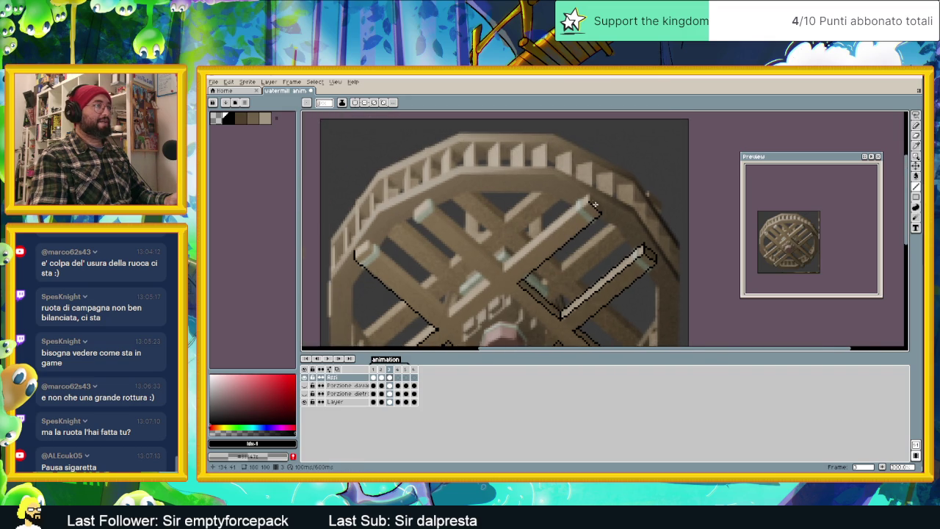
scroll(595, 205, "up", 1)
left_click_drag(606, 207, 604, 219)
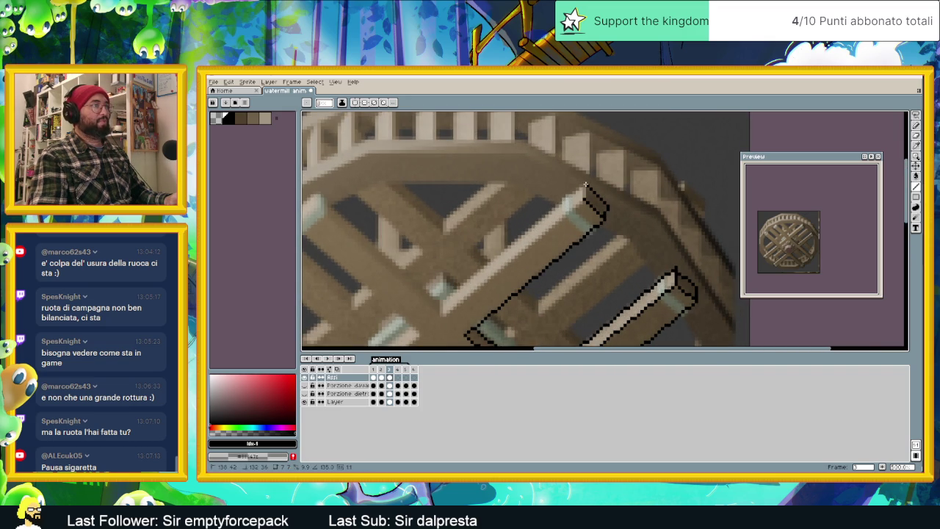
mouse_move(582, 183)
left_mouse_down()
mouse_move(441, 300)
mouse_move(444, 309)
mouse_move(584, 199)
left_mouse_up()
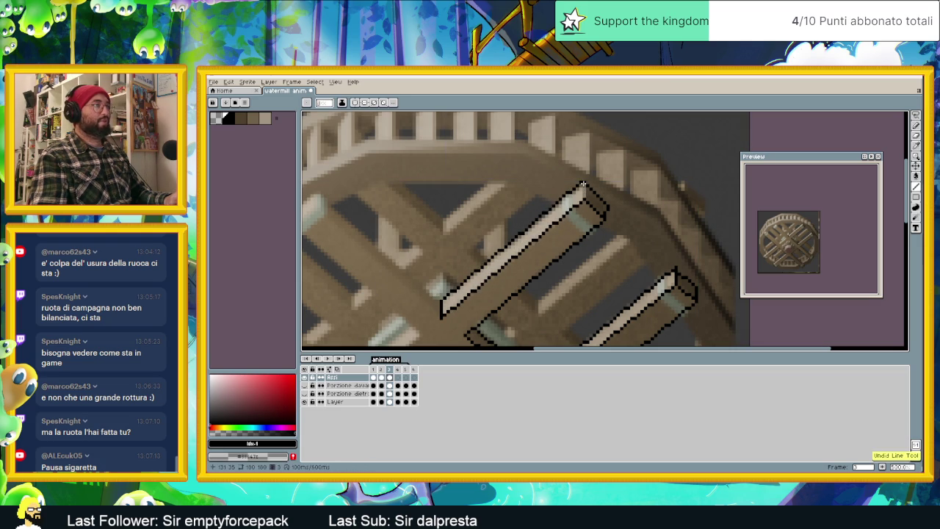
scroll(582, 220, "down", 1)
left_click_drag(582, 220, 625, 201)
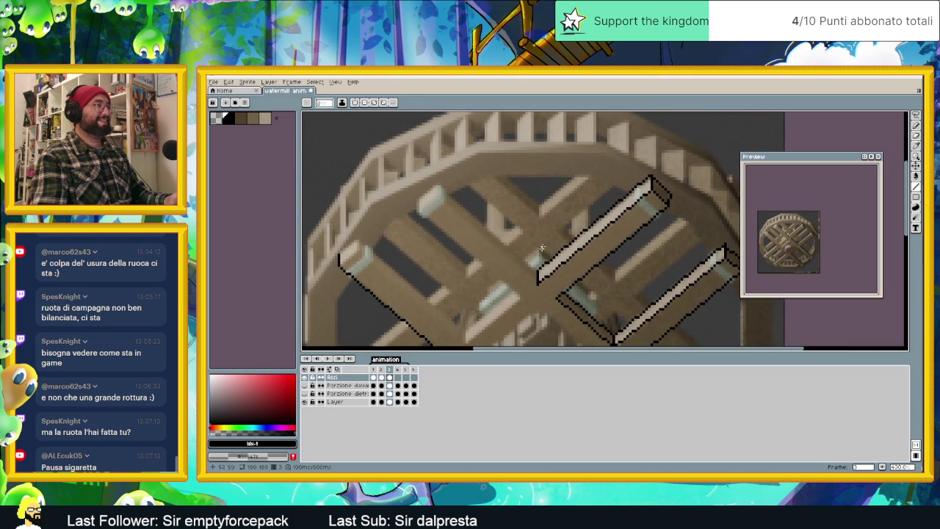
left_click(439, 184, "shift")
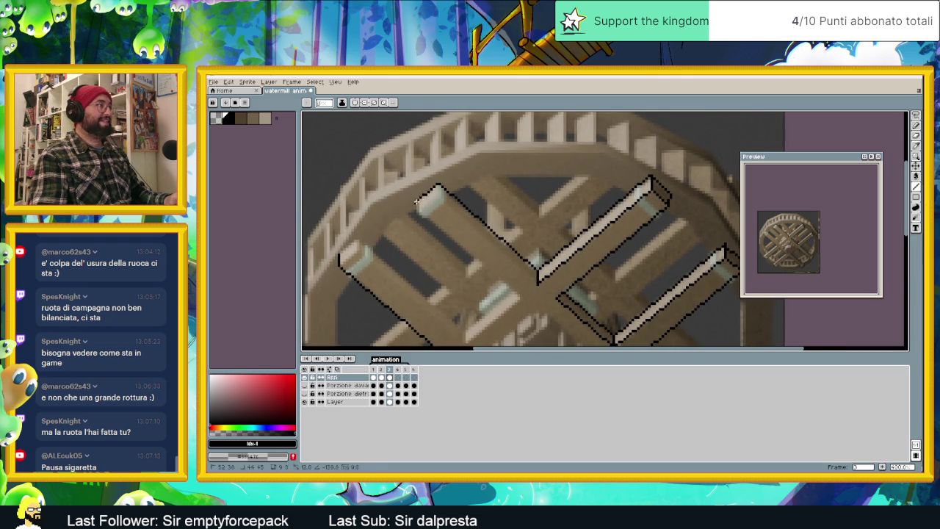
left_click(418, 199, "shift")
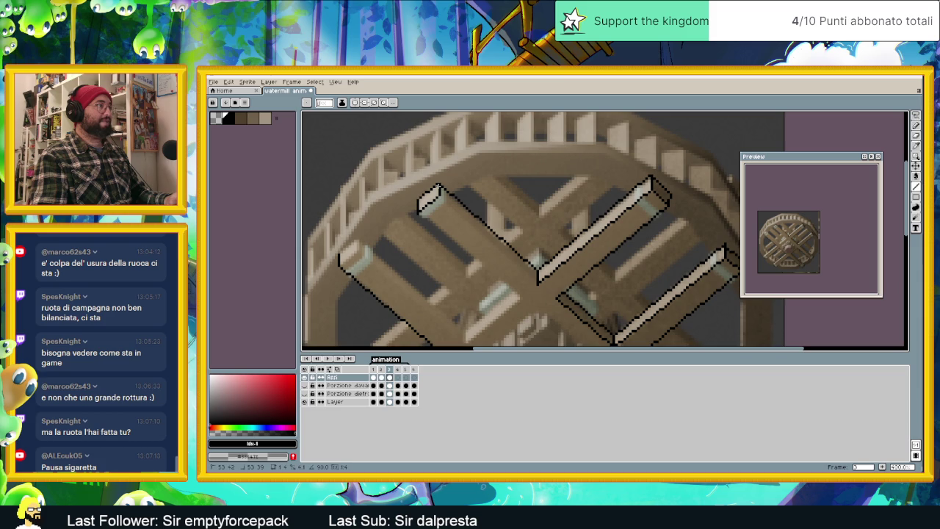
scroll(445, 179, "down", 2)
Step: Outline the left spokes' edges toward the hub, undoing one misplaced lower-edge line
left_click_drag(432, 158, 527, 242)
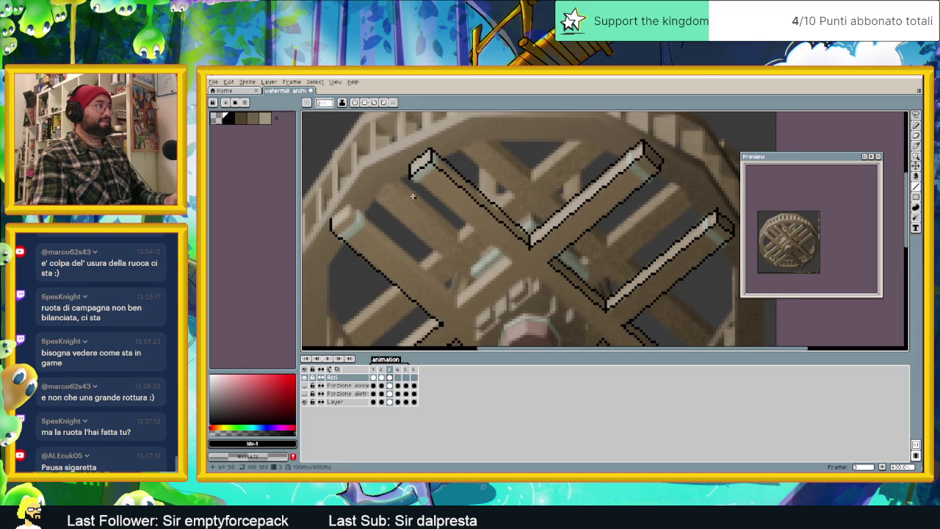
left_click_drag(409, 177, 512, 260)
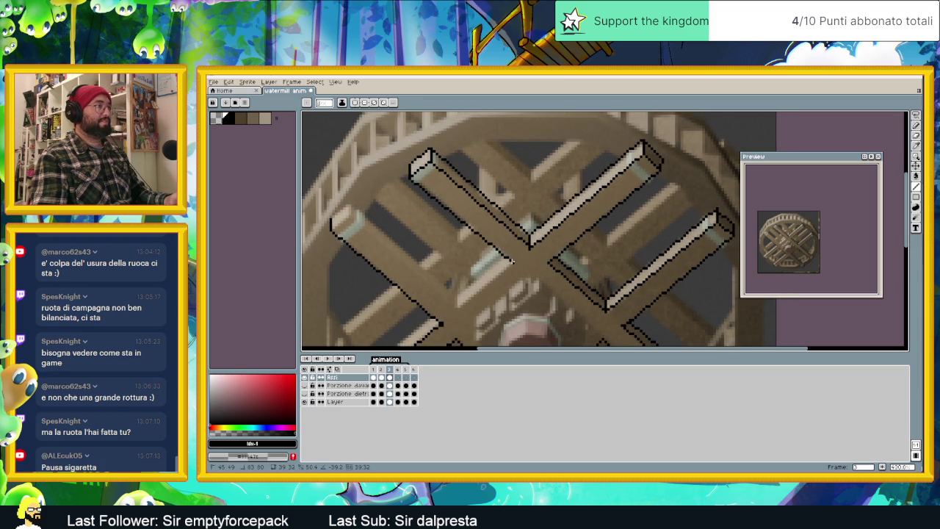
key("ctrl+z")
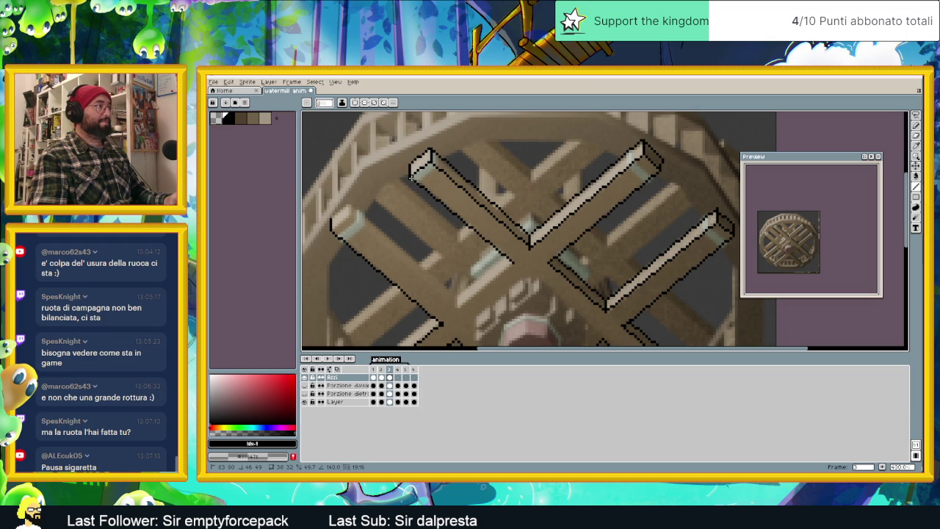
mouse_move(485, 254)
left_mouse_down()
mouse_move(521, 234)
mouse_move(491, 282)
mouse_move(382, 182)
left_mouse_up()
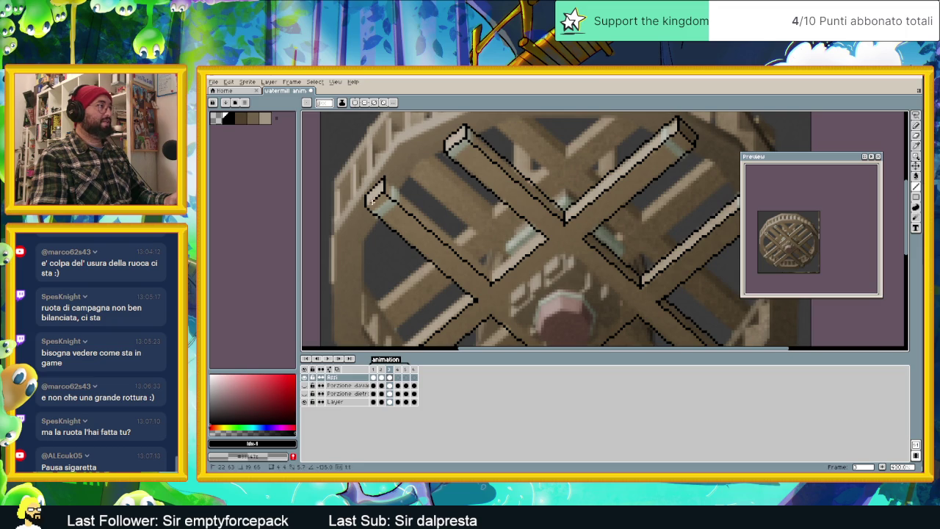
mouse_move(381, 179)
left_mouse_down()
mouse_move(492, 272)
mouse_move(538, 232)
left_mouse_up()
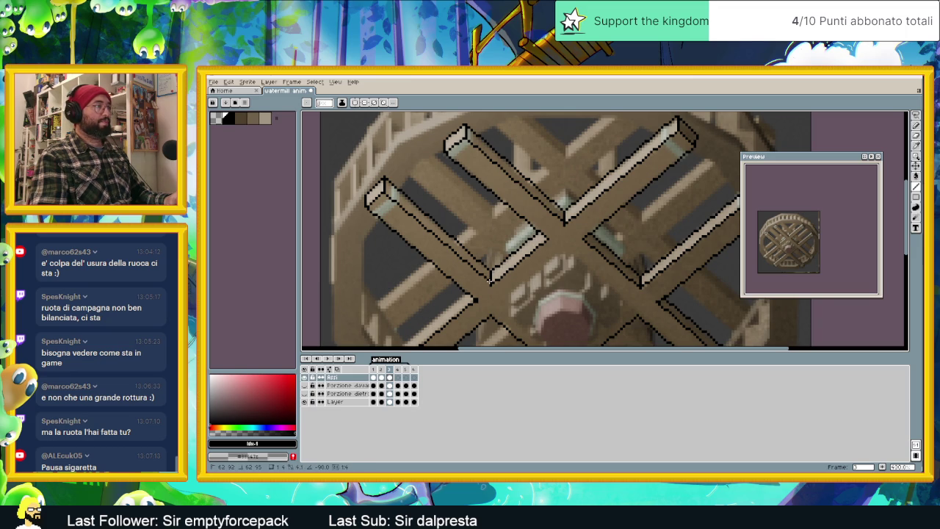
mouse_move(490, 274)
left_mouse_down()
mouse_move(531, 189)
mouse_move(434, 270)
left_mouse_up()
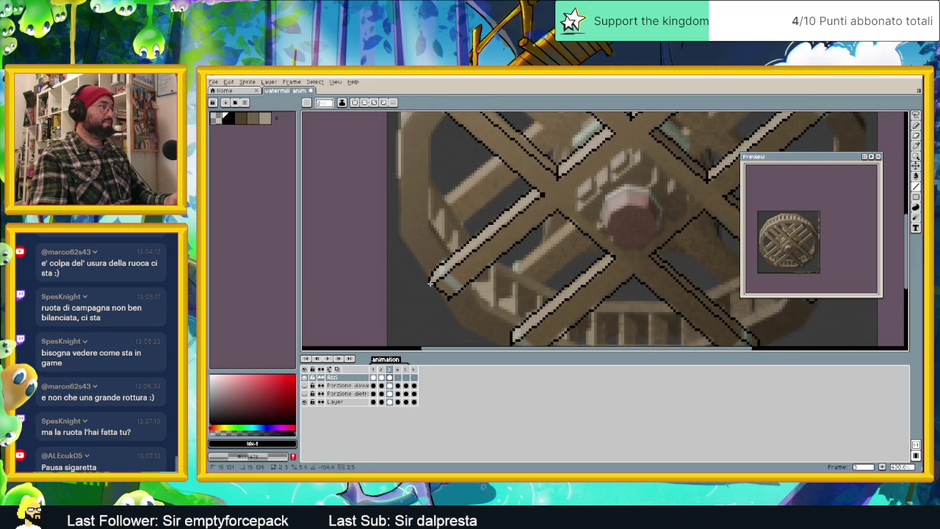
scroll(576, 247, "down", 4)
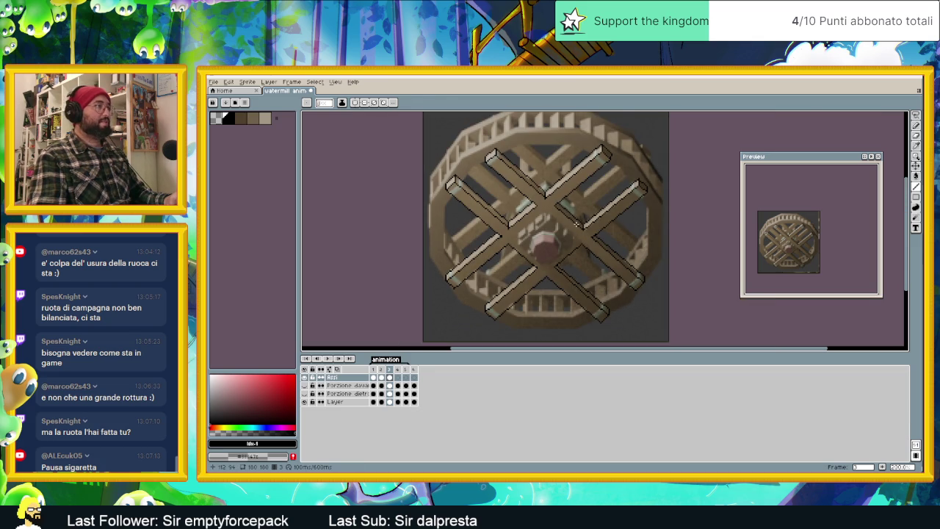
scroll(534, 222, "up", 2)
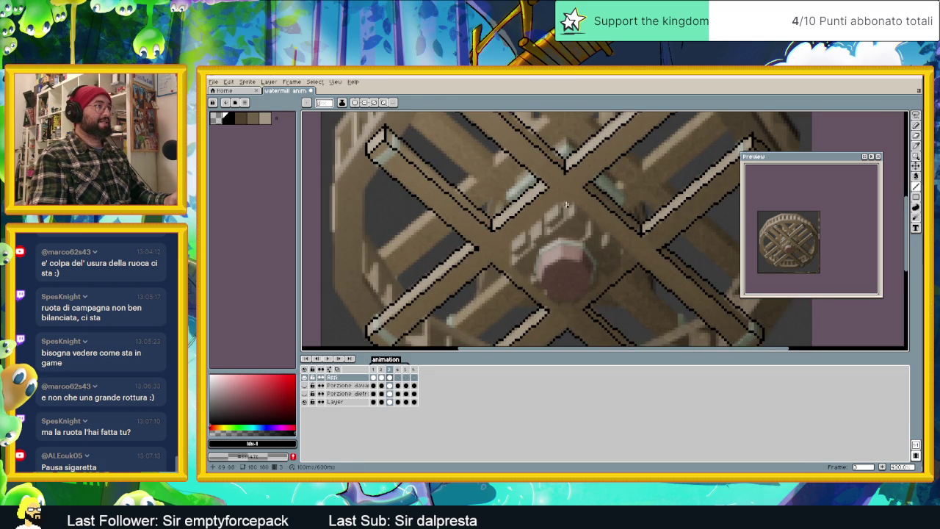
scroll(566, 173, "down", 1)
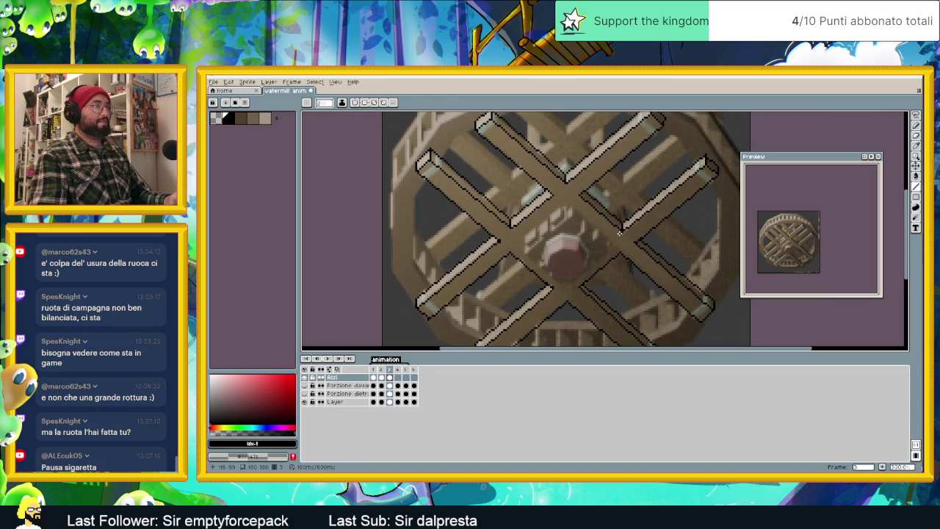
scroll(622, 232, "up", 2)
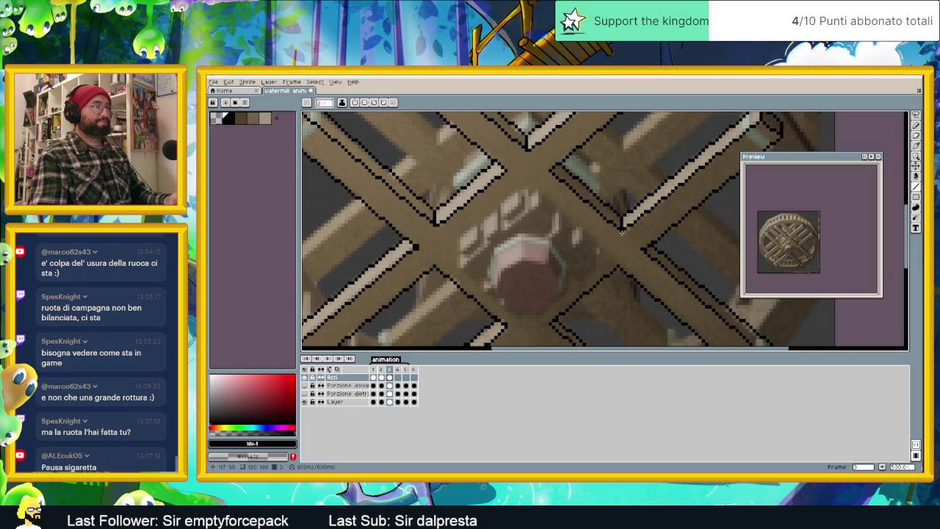
scroll(621, 231, "down", 3)
scroll(606, 252, "down", 1)
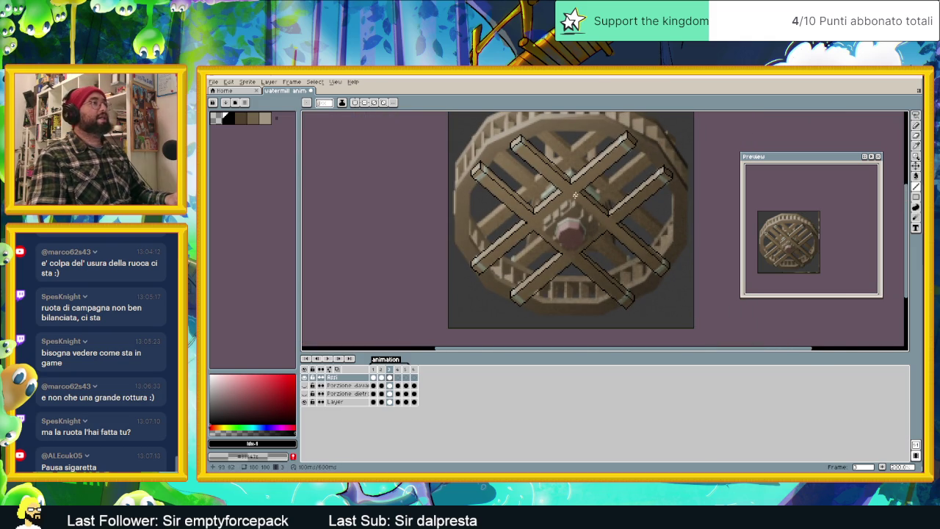
Step: With the Curve tool in black, draw three curved outlines along the hub edges where spokes cross
left_click(261, 120)
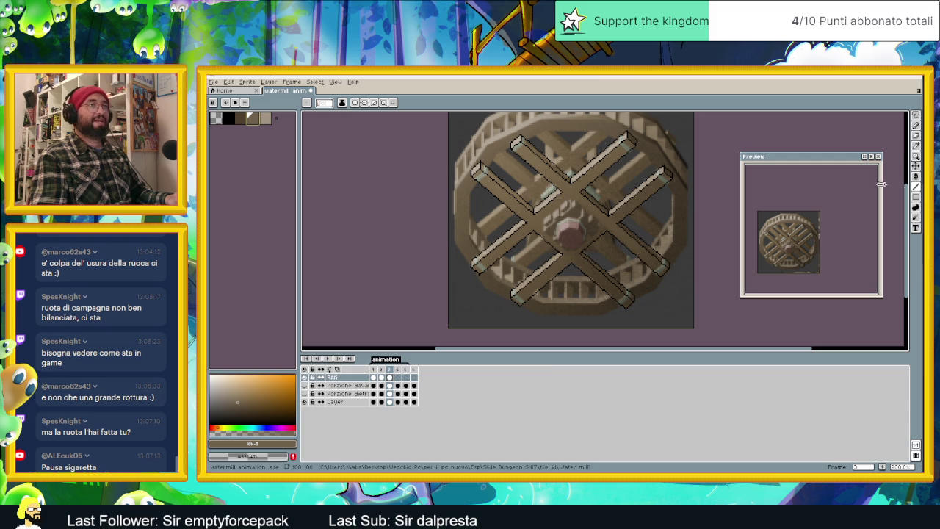
key("g")
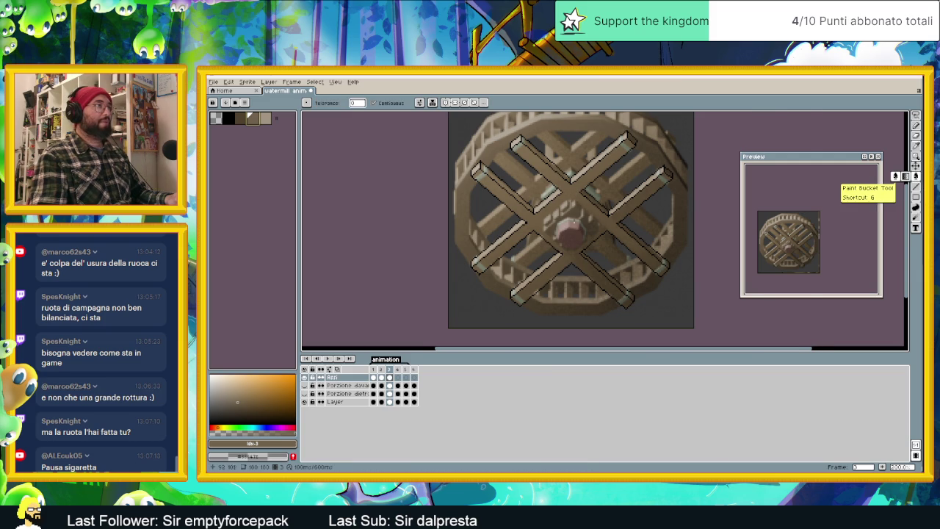
scroll(573, 222, "up", 1)
key("shift+l")
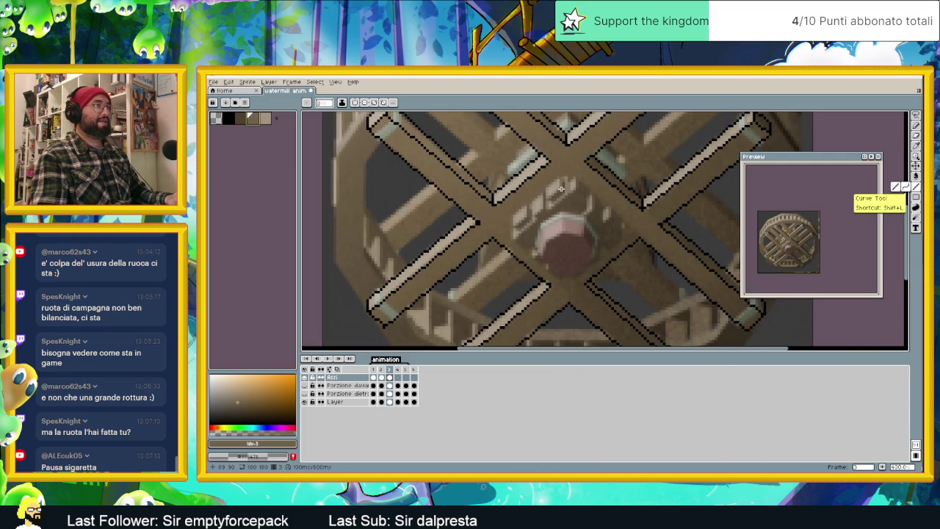
key("x")
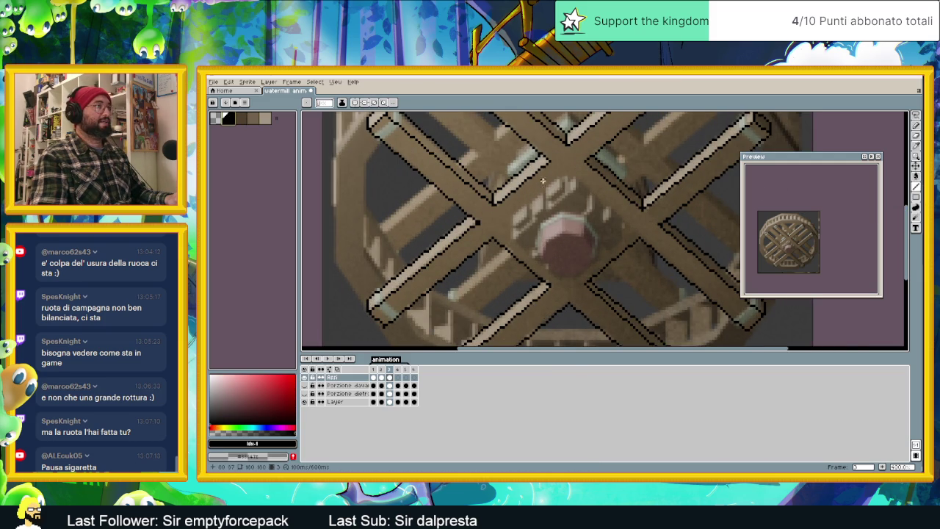
left_click_drag(565, 180, 514, 221)
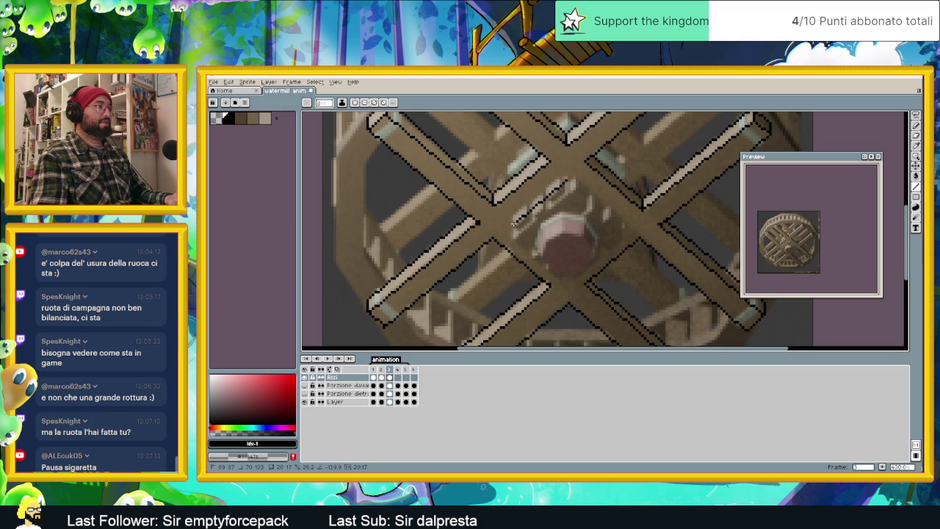
left_click_drag(514, 220, 566, 273)
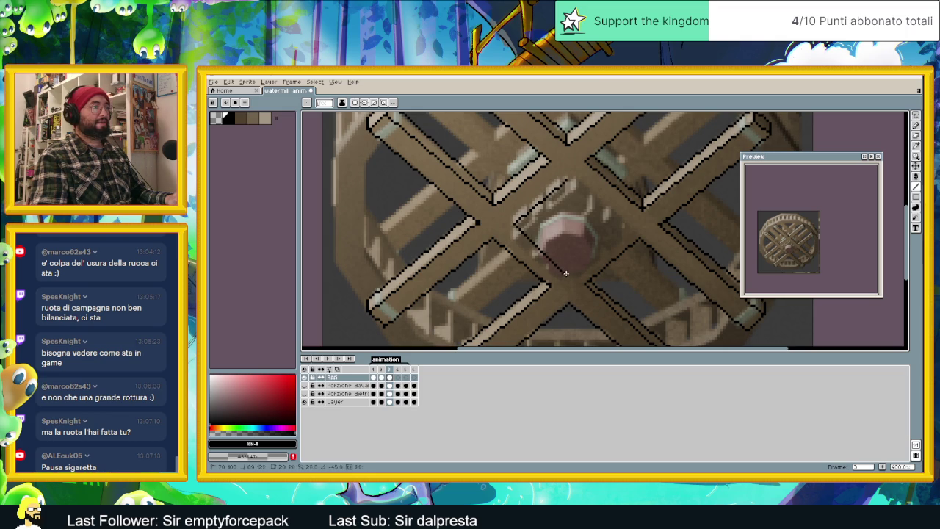
mouse_move(568, 277)
left_mouse_down()
mouse_move(626, 233)
mouse_move(567, 178)
left_mouse_up()
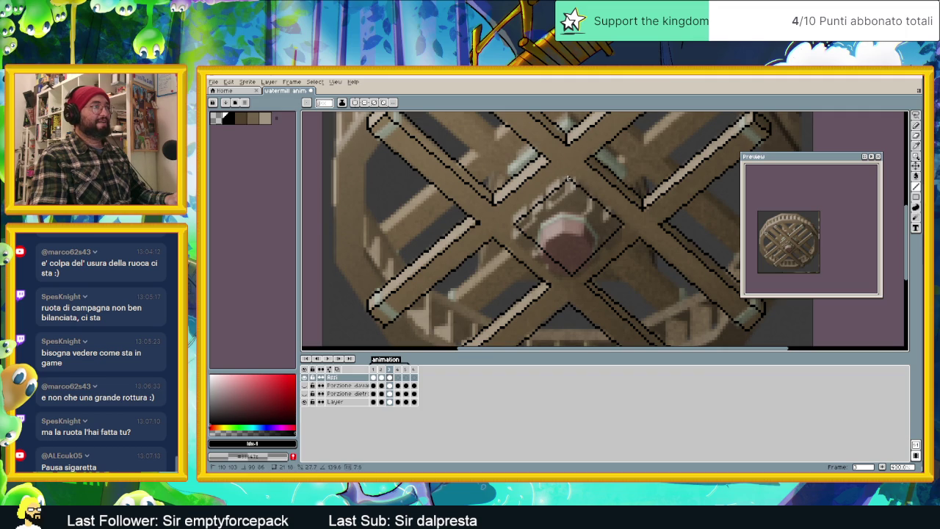
scroll(568, 178, "down", 1)
scroll(568, 178, "down", 1)
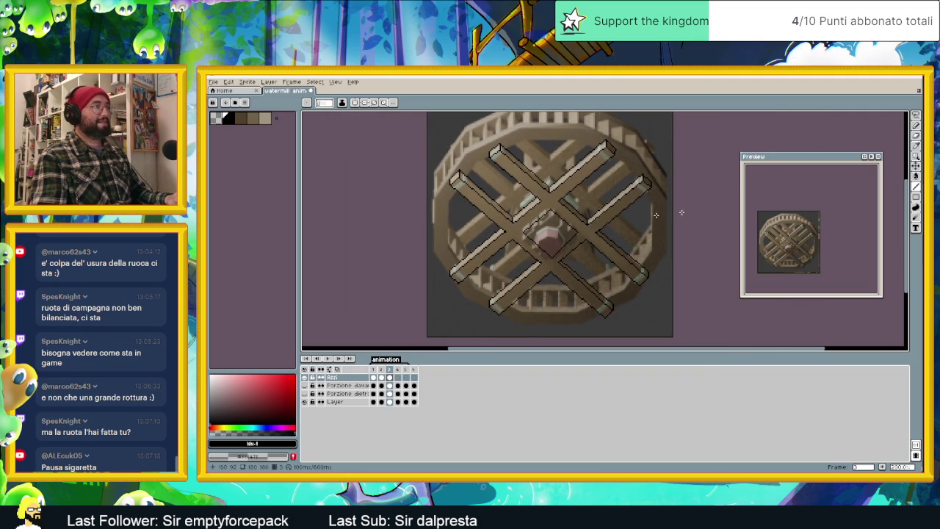
left_click(917, 173)
Step: Bucket-fill the dark area around the hub with brown, then try lighter palette browns
left_click(566, 232, "alt")
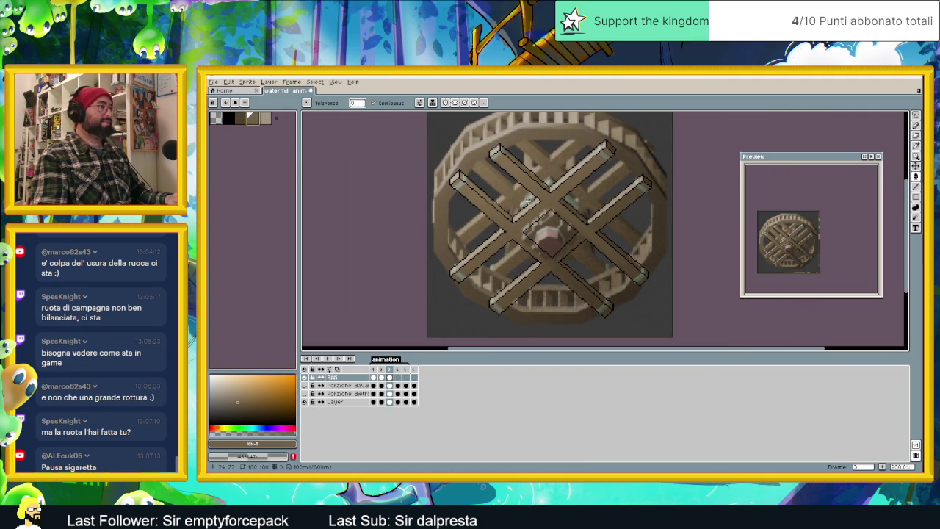
left_click(544, 203)
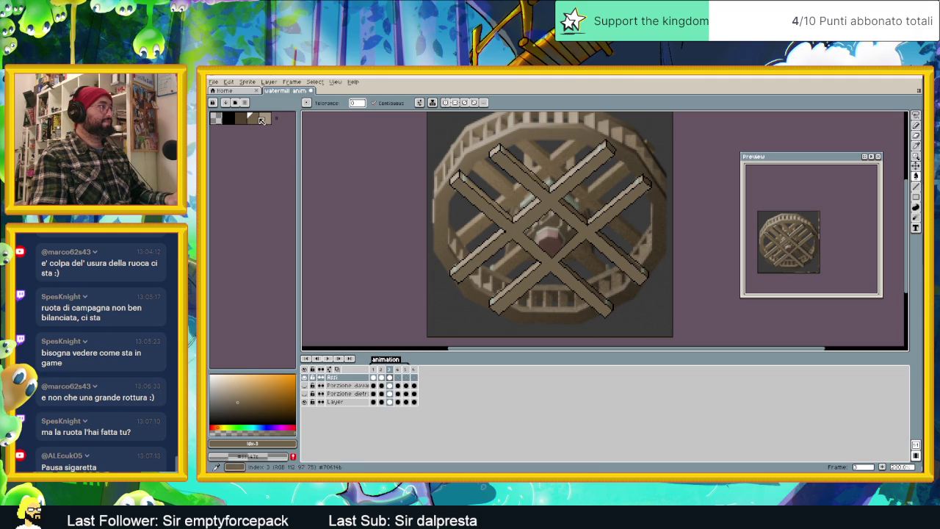
left_click(454, 178, "alt")
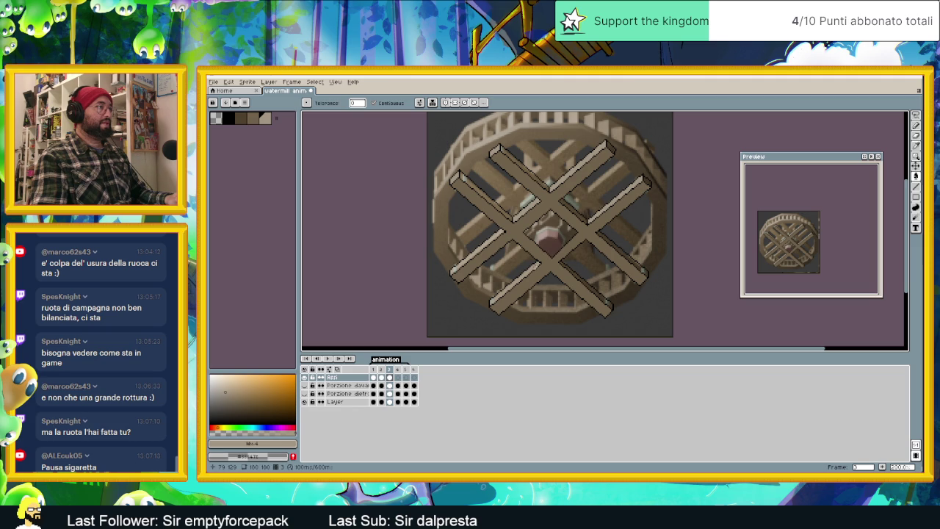
left_click(240, 118)
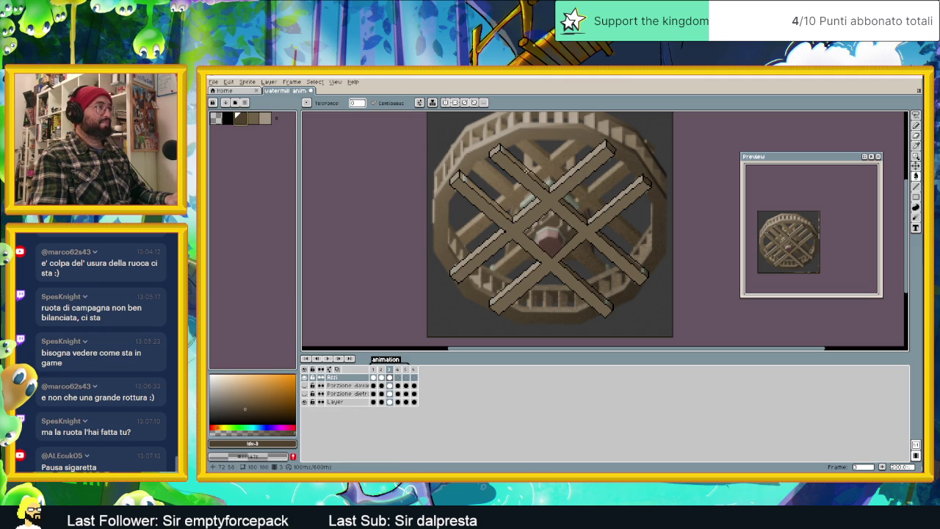
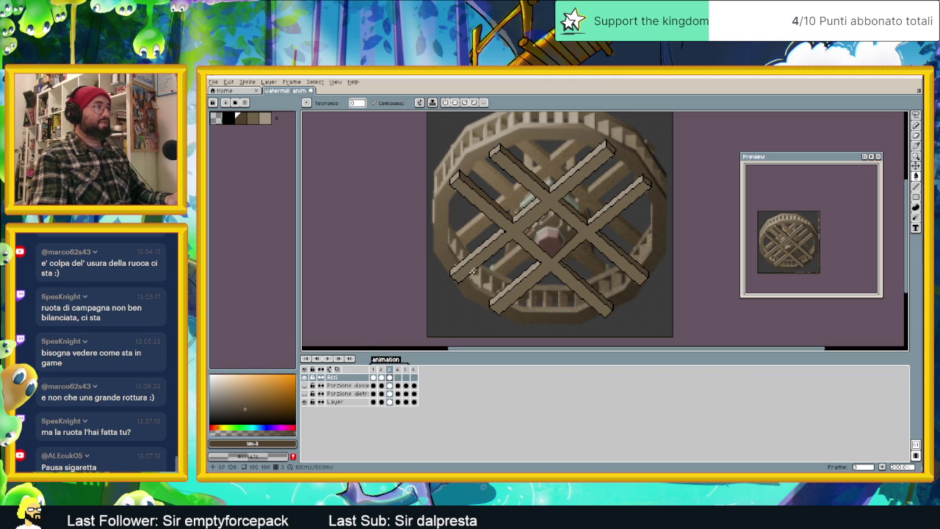
Step: On frame 2, flick the Assi spoke layer off and on to compare against the reference
left_click(383, 370)
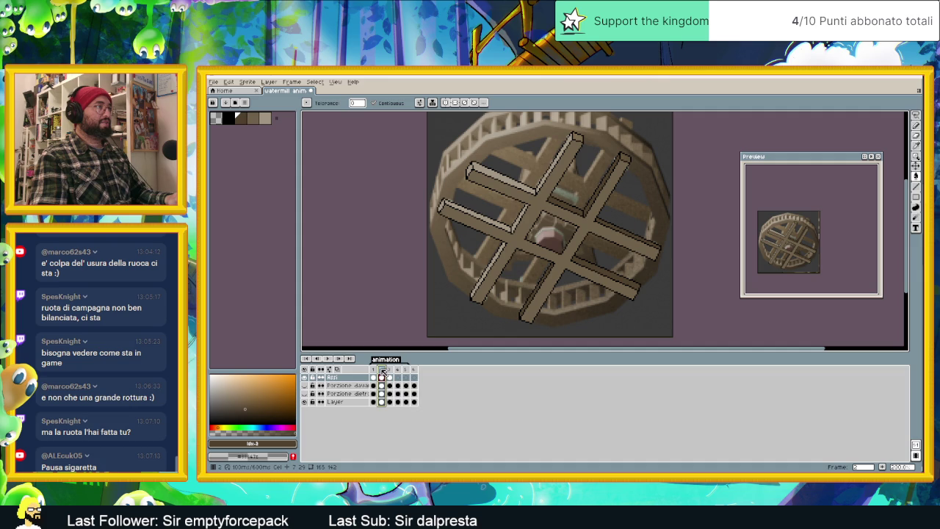
left_click(307, 377)
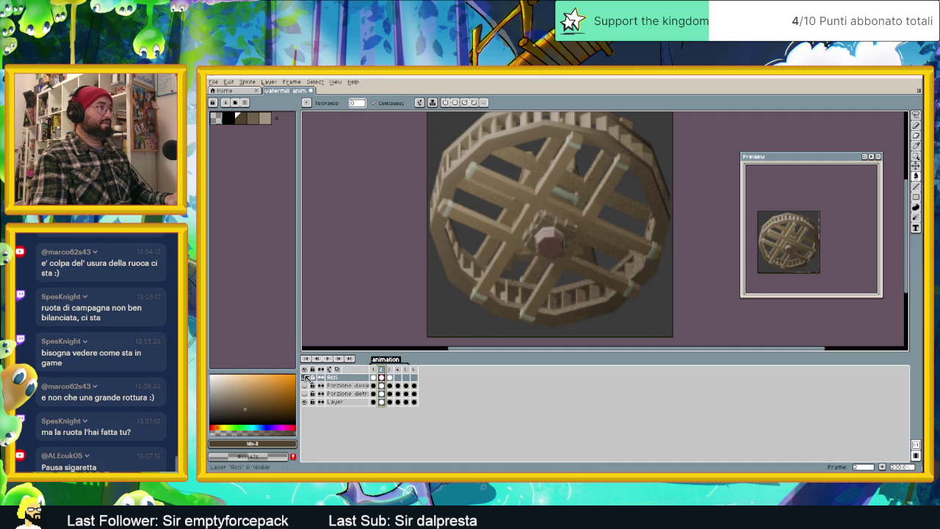
left_click(307, 378)
left_click(307, 377)
left_click(307, 378)
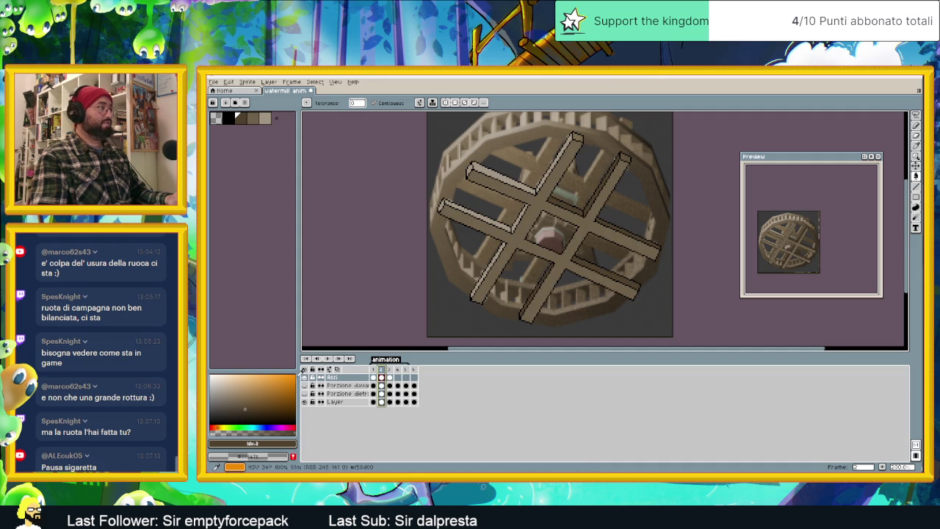
left_click(306, 378)
left_click(306, 378)
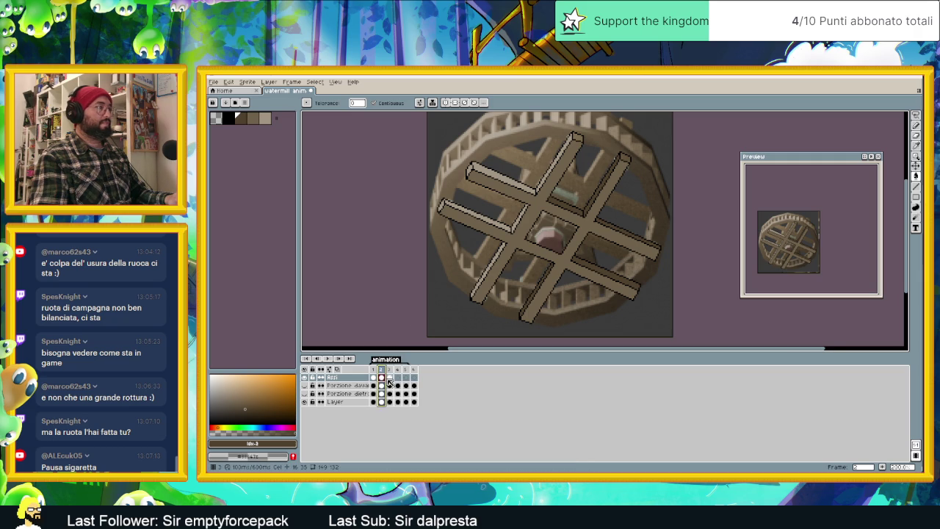
Step: Check frame 3, return to frame 2, pick light tan and sample a dark reference colour
left_click(389, 378)
left_click(381, 378)
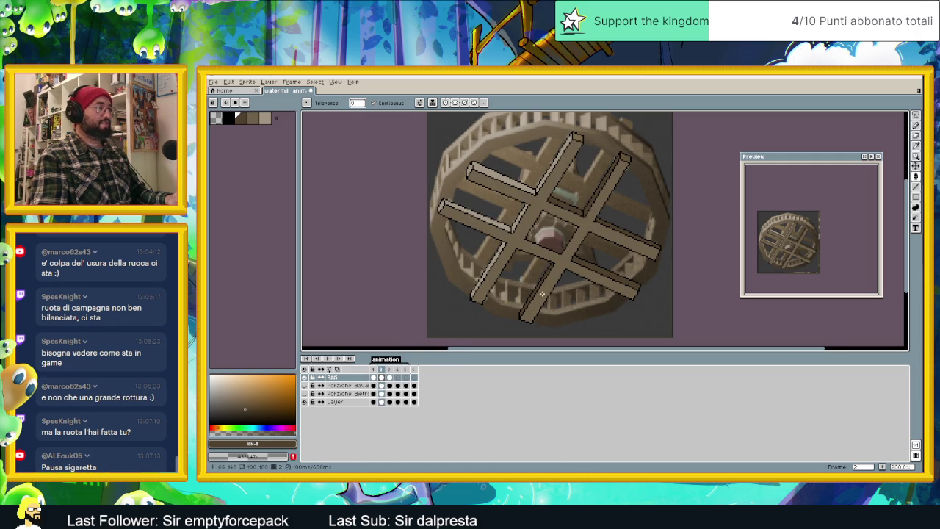
left_click(520, 284, "alt")
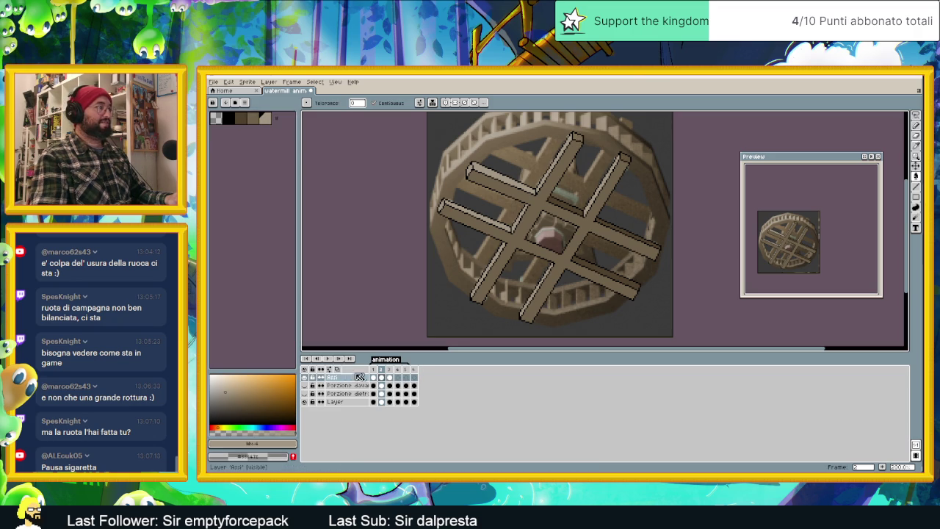
left_click(305, 379)
left_click(305, 378)
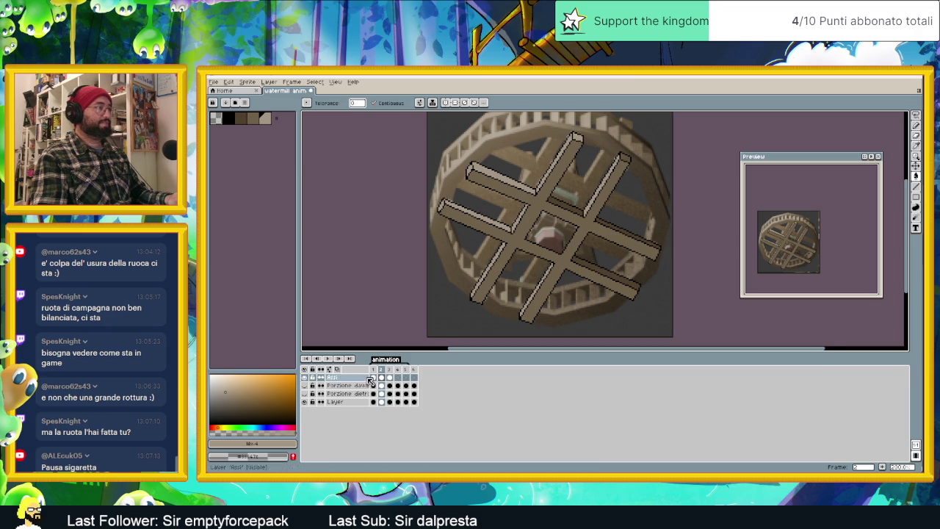
left_click(307, 378)
left_click(309, 378)
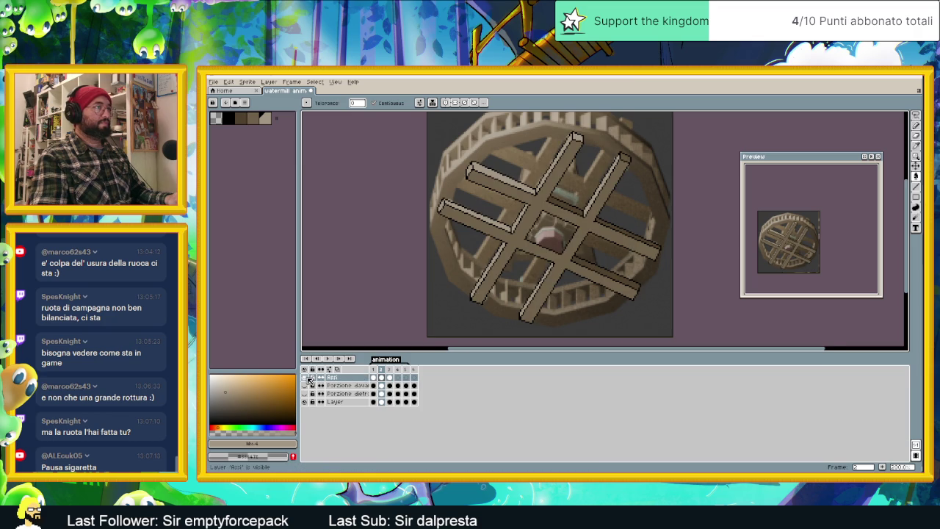
key("i")
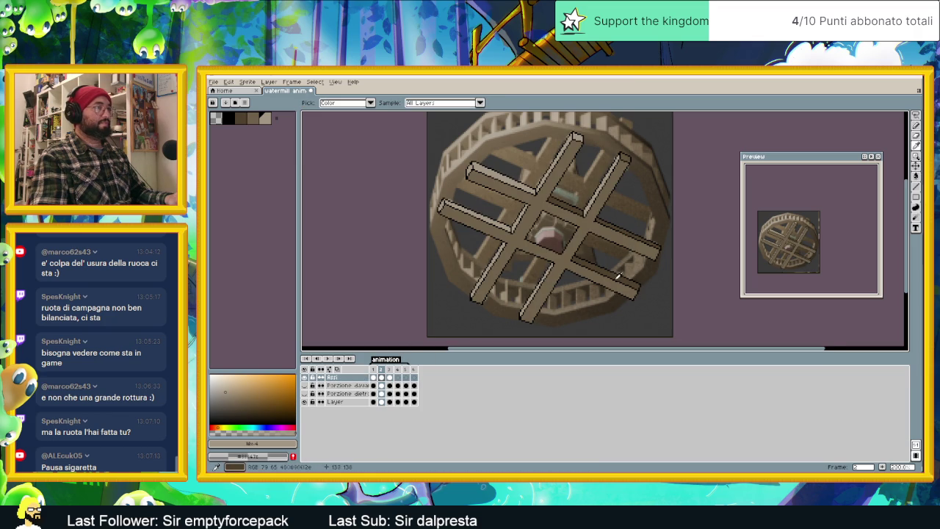
left_click(620, 274)
key("w")
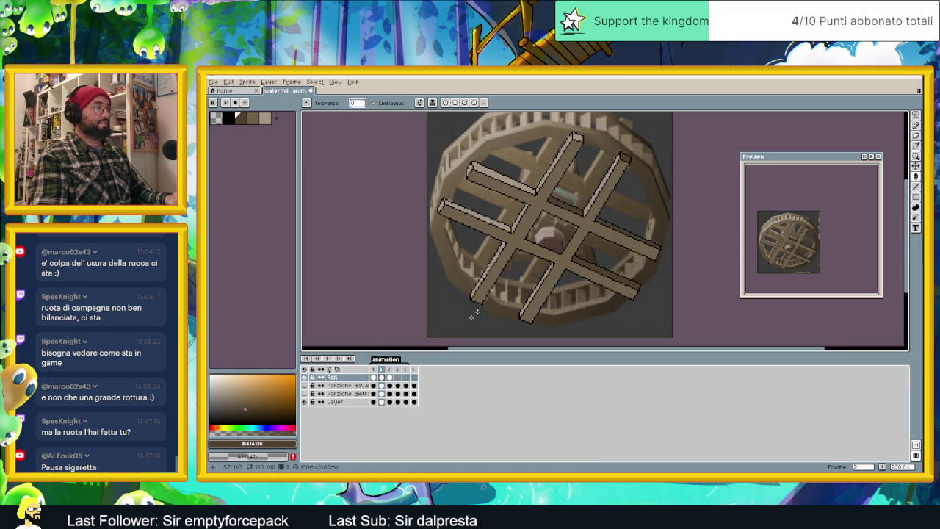
Step: On frame 3, toggle the Assi spokes repeatedly to compare with the render
left_click(390, 378)
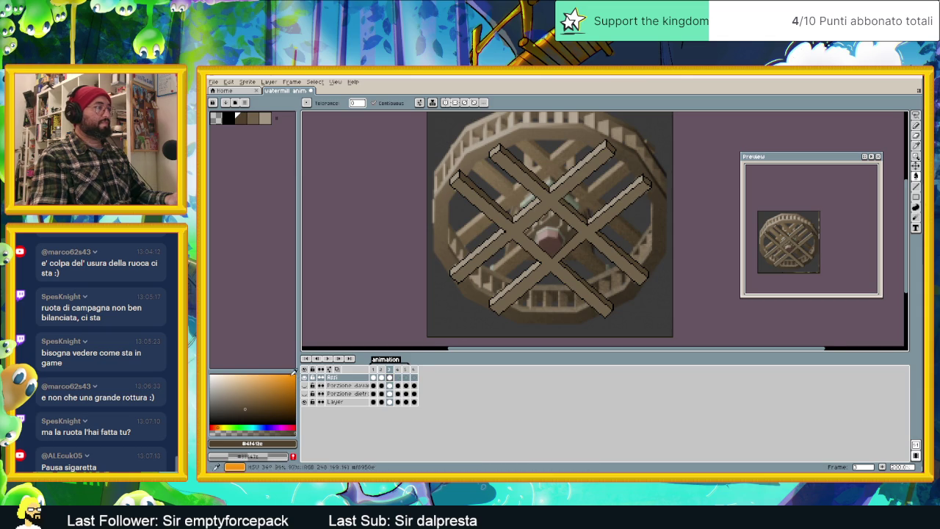
left_click(309, 378)
left_click(308, 378)
left_click(309, 378)
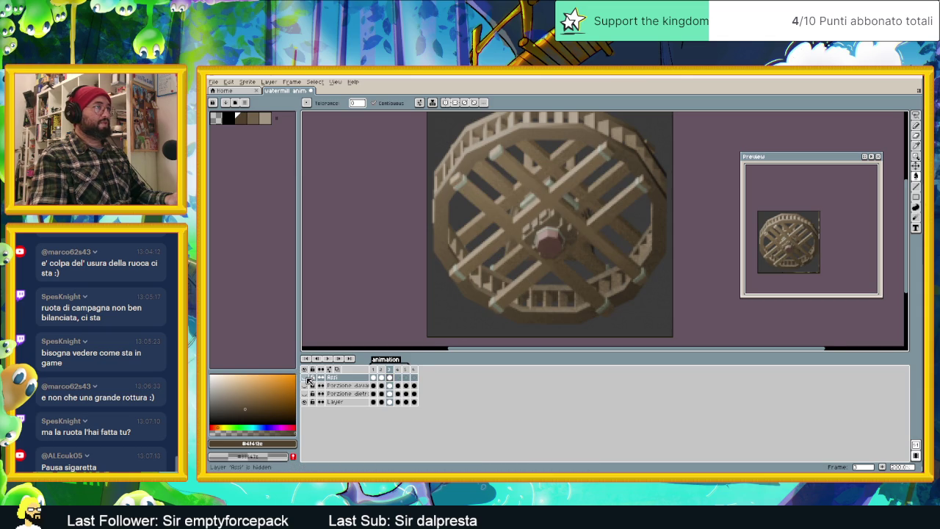
left_click(309, 379)
left_click(309, 378)
left_click(309, 378)
left_click(308, 379)
left_click(308, 378)
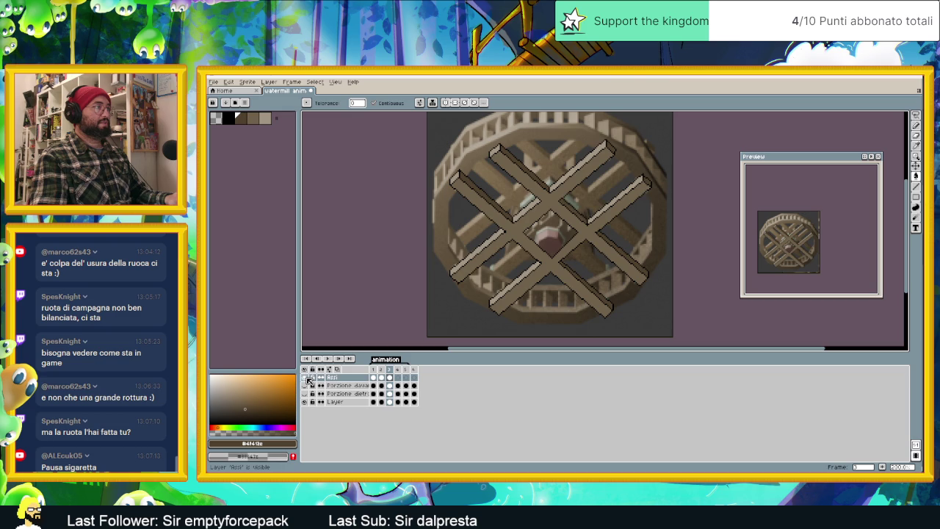
Step: Step through frames 2 and 3, then select the empty Assi cel in frame 4
left_click(373, 368)
left_click(381, 368)
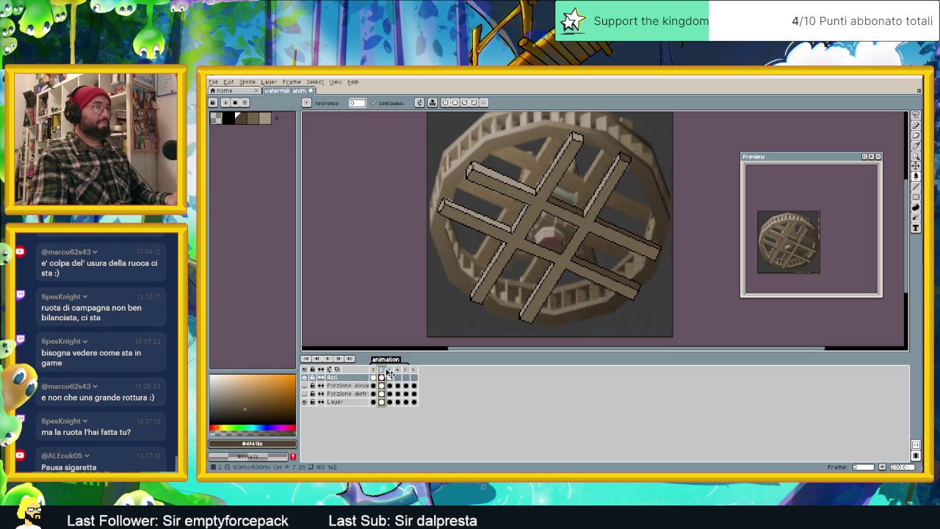
left_click(394, 369)
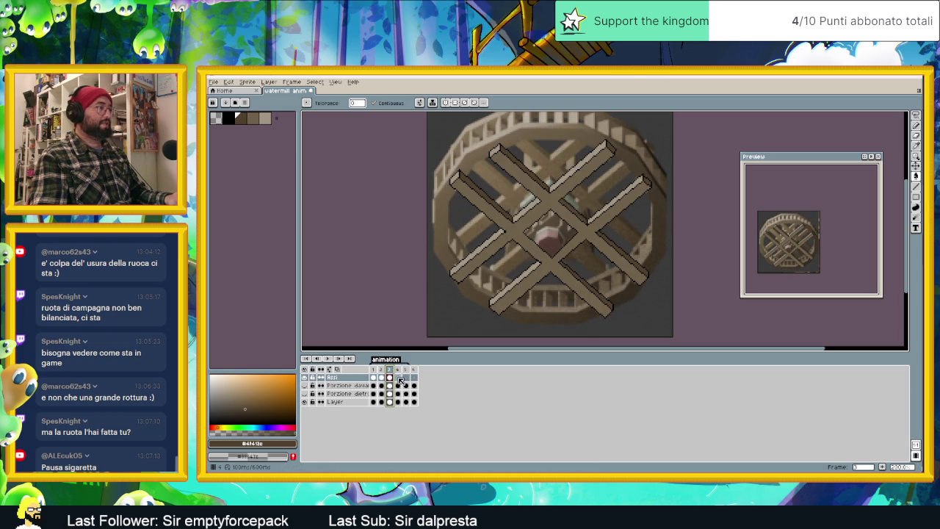
left_click(398, 378)
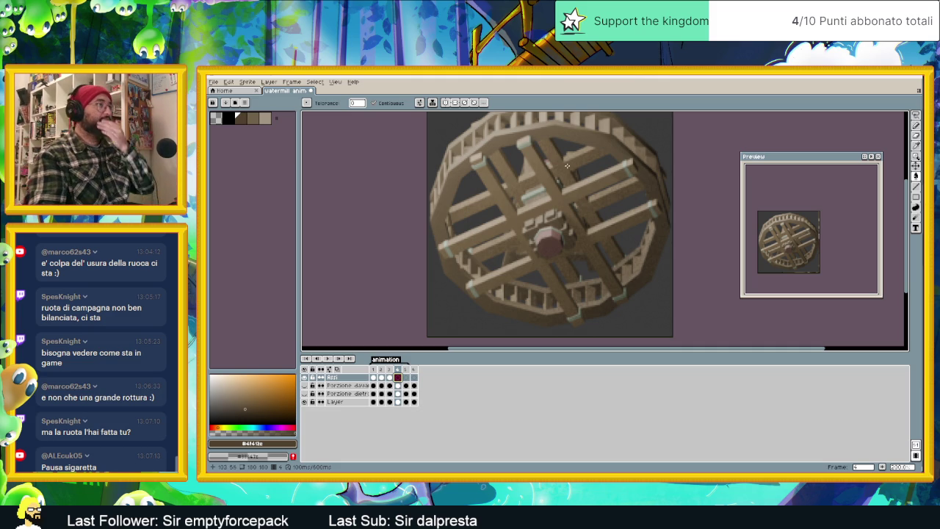
Step: Choose black, zoom in, undo an accidental black fill and save the watermill file
left_click(227, 118)
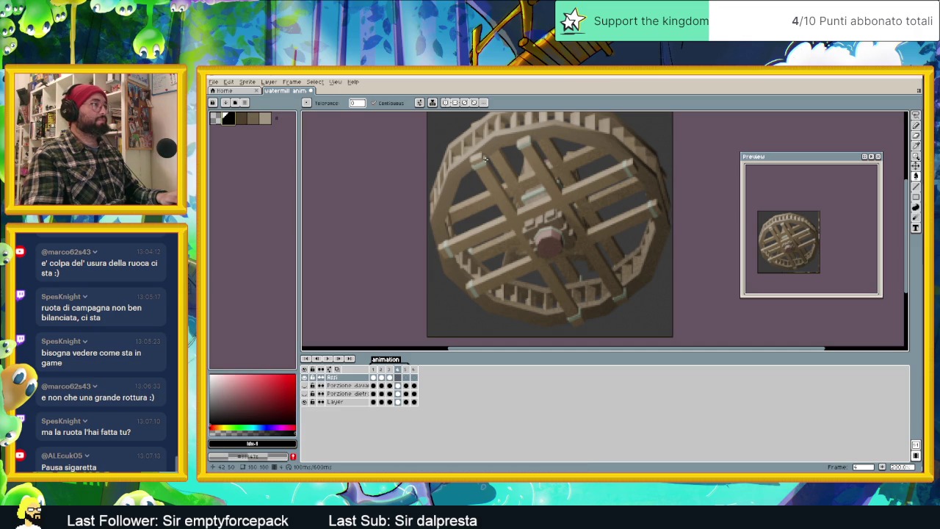
scroll(483, 156, "up", 1)
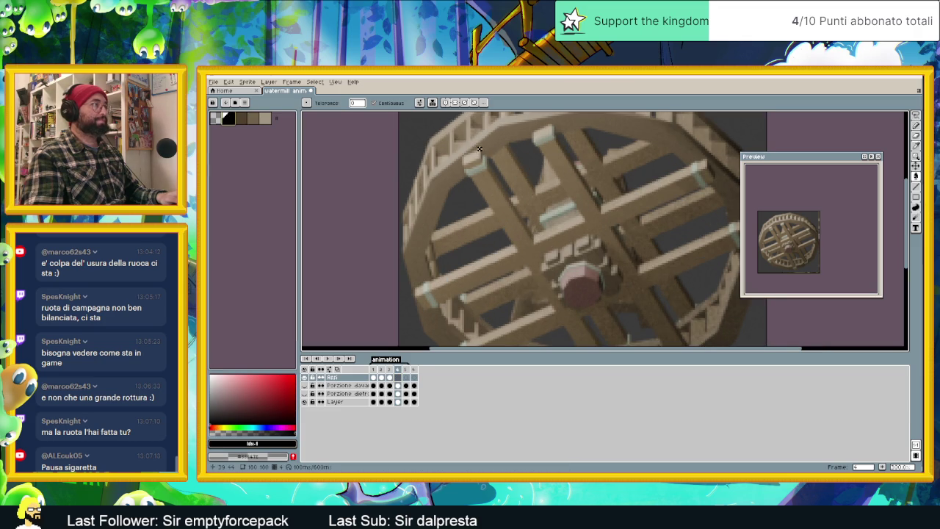
left_click(477, 151)
key("ctrl+z")
key("ctrl+s")
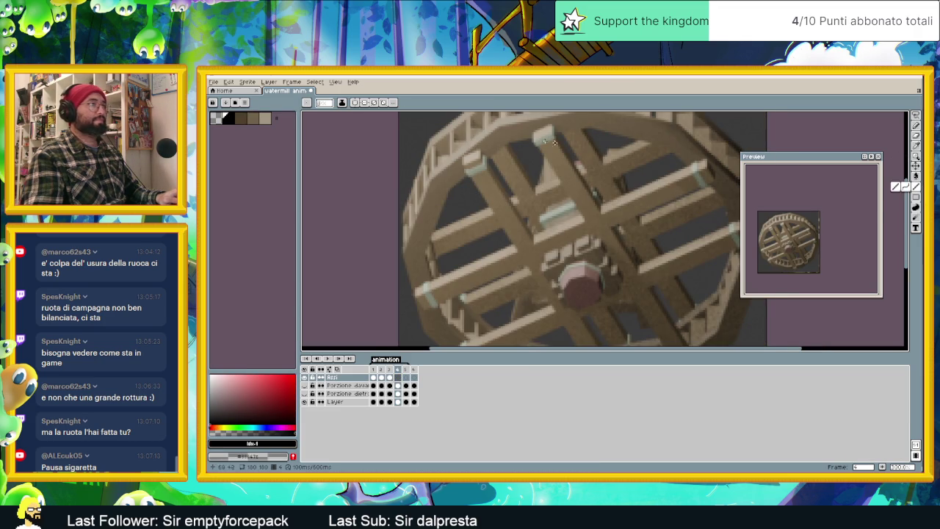
Step: Trace black straight-line edges along the upper spoke and its ends
left_click(916, 187)
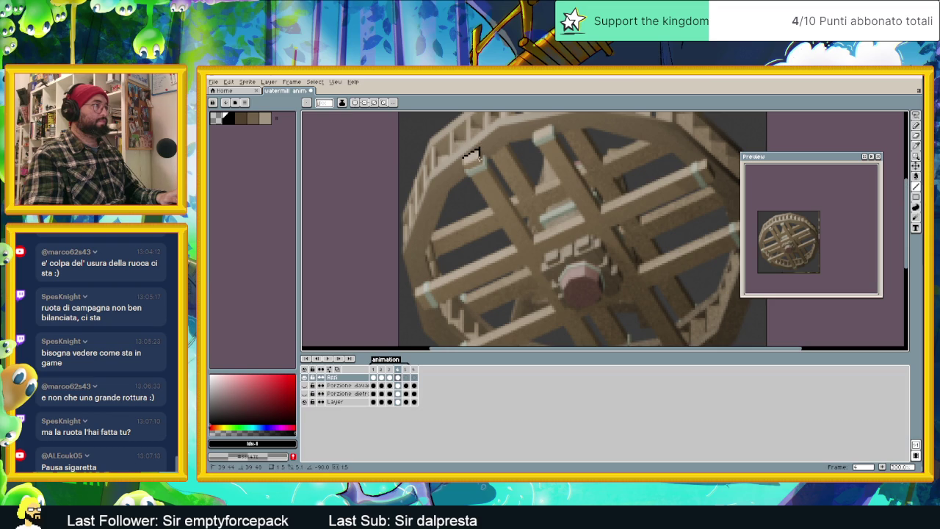
mouse_move(481, 155)
left_mouse_down()
mouse_move(539, 232)
mouse_move(580, 215)
left_mouse_up()
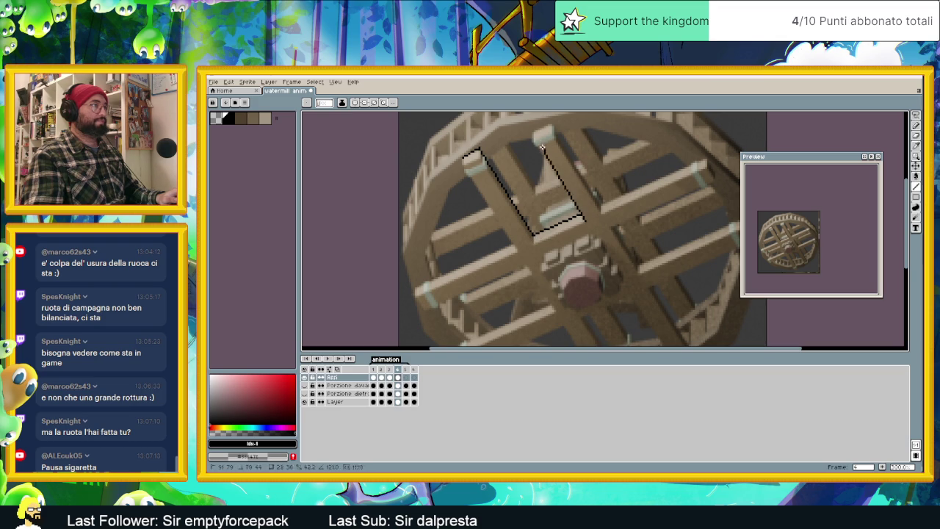
left_click_drag(543, 148, 532, 140)
left_click_drag(533, 134, 549, 125)
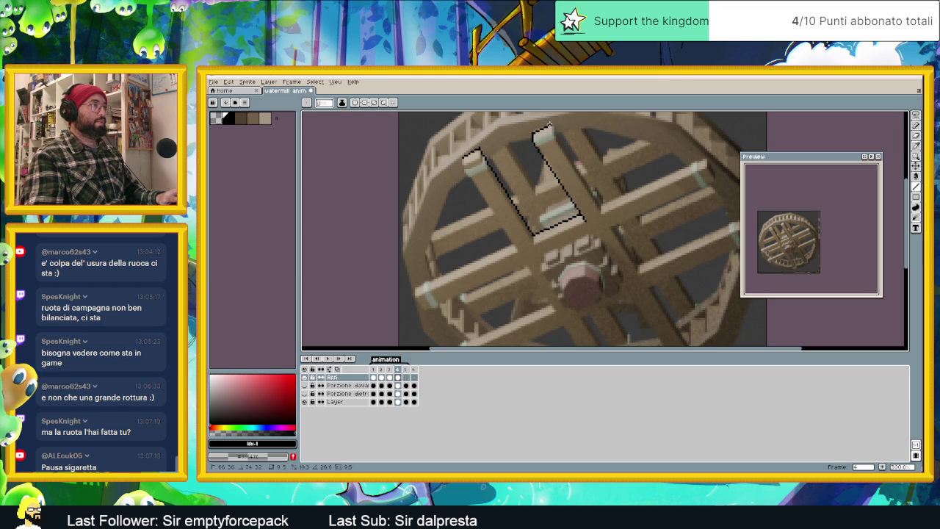
key("ctrl+z")
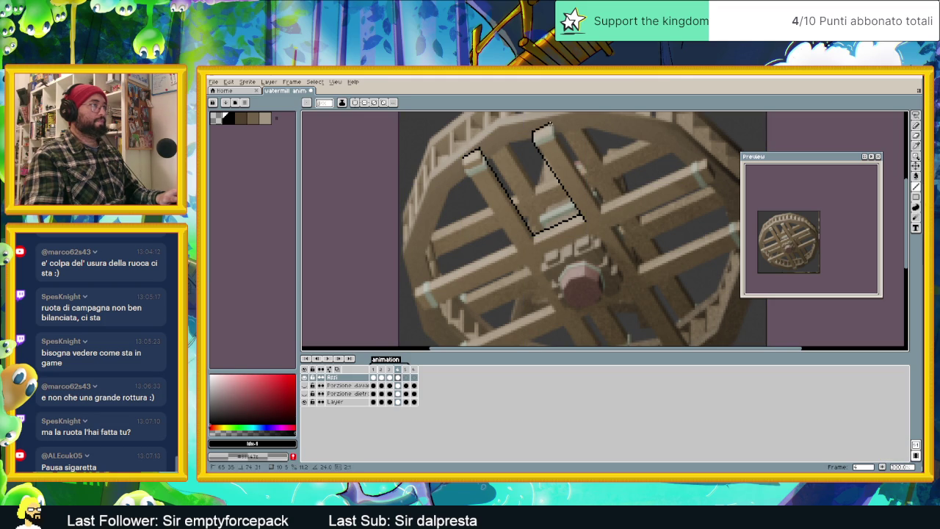
mouse_move(588, 173)
left_mouse_down()
mouse_move(601, 206)
mouse_move(706, 157)
left_mouse_up()
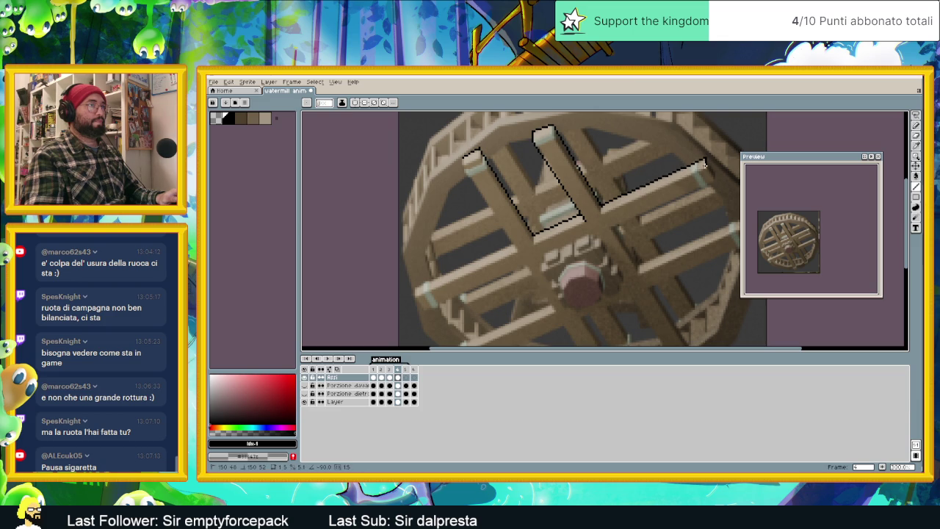
left_click_drag(713, 179, 705, 158)
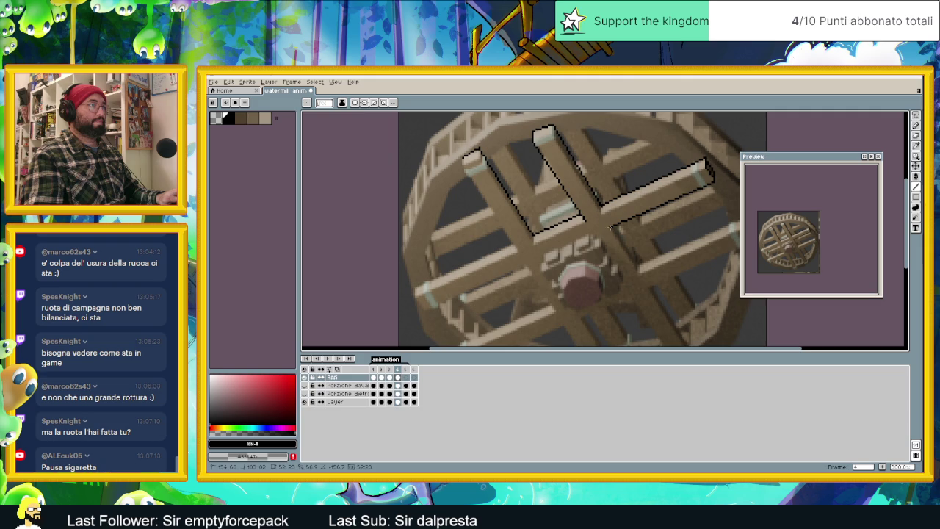
scroll(661, 242, "down", 2)
scroll(587, 221, "right", 3)
Step: Outline the central beam edges, its end caps and the lower spoke running down-left
mouse_move(524, 186)
left_mouse_down()
mouse_move(540, 218)
mouse_move(656, 178)
mouse_move(550, 222)
mouse_move(530, 185)
left_mouse_up()
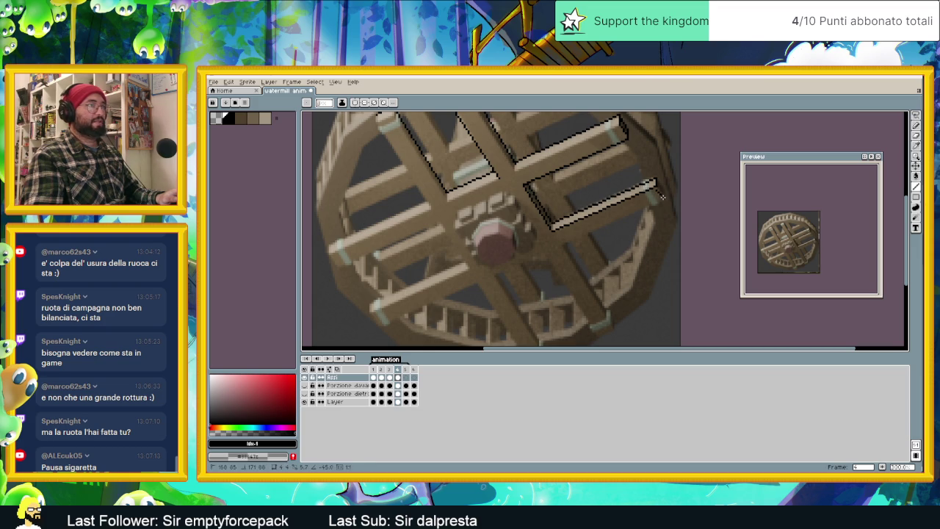
mouse_move(657, 189)
left_mouse_down()
mouse_move(665, 199)
mouse_move(656, 178)
mouse_move(563, 244)
mouse_move(533, 209)
left_mouse_up()
left_click_drag(581, 288, 580, 280)
left_click_drag(558, 239, 536, 204)
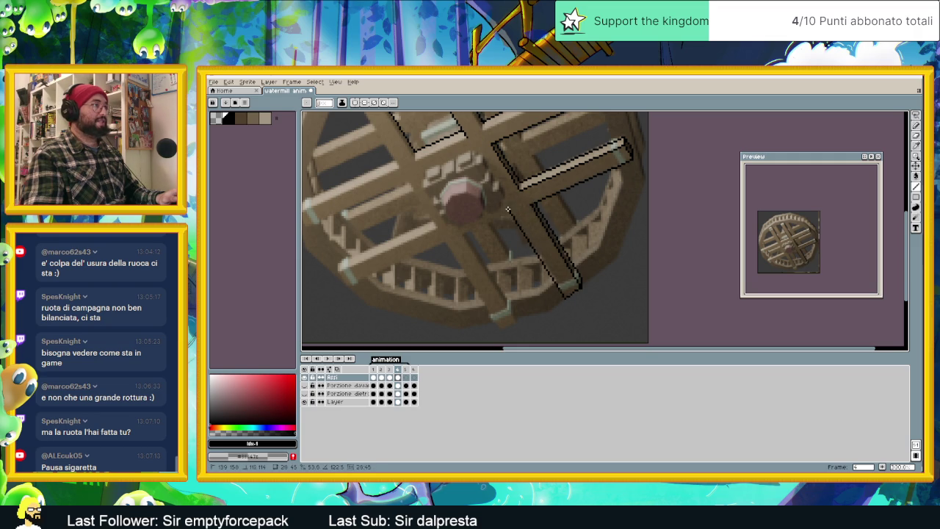
mouse_move(493, 217)
left_mouse_down()
mouse_move(466, 235)
mouse_move(512, 316)
left_mouse_up()
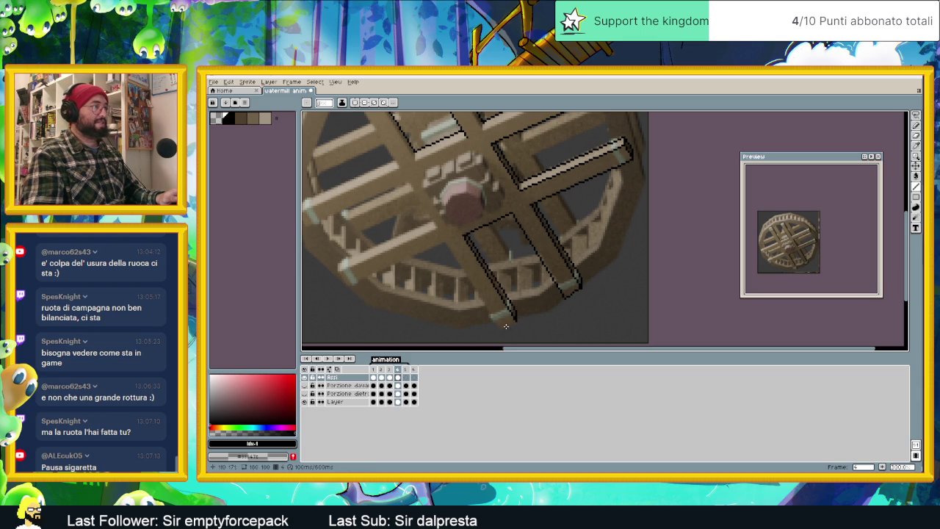
mouse_move(516, 321)
left_mouse_down()
mouse_move(500, 329)
mouse_move(473, 294)
left_mouse_up()
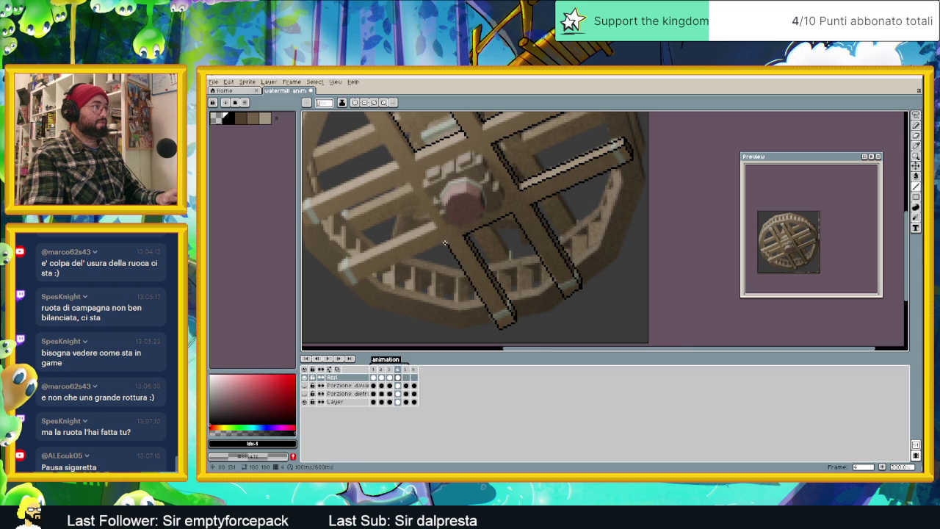
Step: Outline the lower-left spoke's edges, end and the plank's lower edge in black
mouse_move(456, 247)
left_mouse_down()
mouse_move(537, 241)
mouse_move(417, 272)
mouse_move(417, 282)
mouse_move(403, 252)
mouse_move(526, 197)
left_mouse_up()
scroll(537, 241, "up", 1)
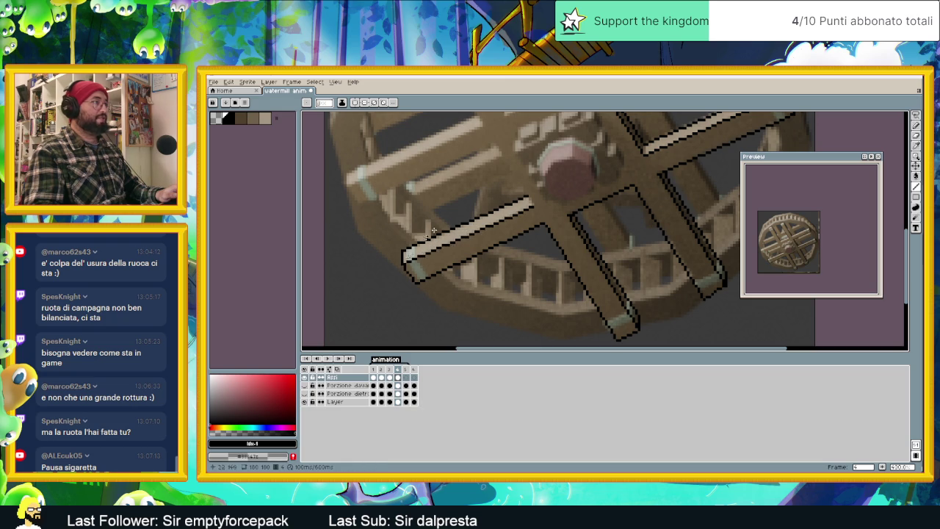
left_click_drag(433, 231, 547, 327)
mouse_move(646, 305)
left_mouse_down()
mouse_move(608, 243)
mouse_move(477, 303)
left_mouse_up()
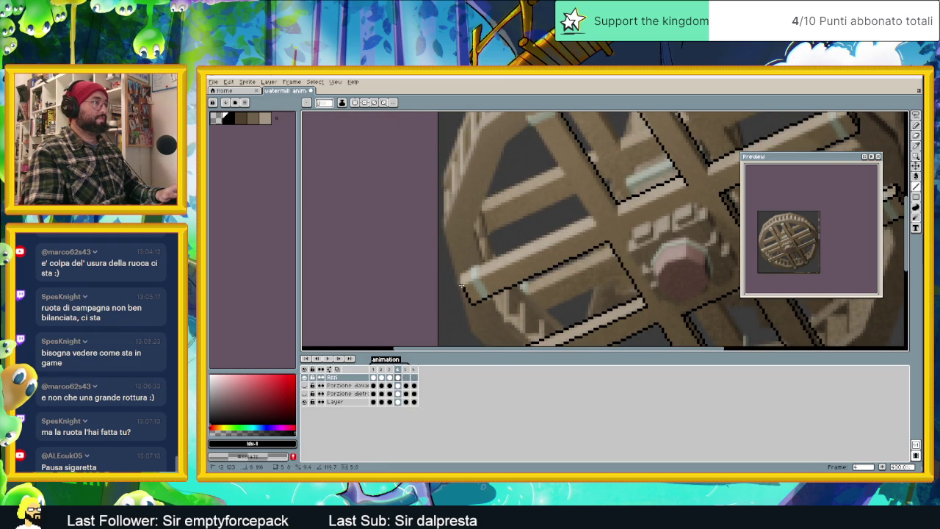
mouse_move(461, 286)
left_mouse_down()
mouse_move(462, 273)
mouse_move(592, 217)
left_mouse_up()
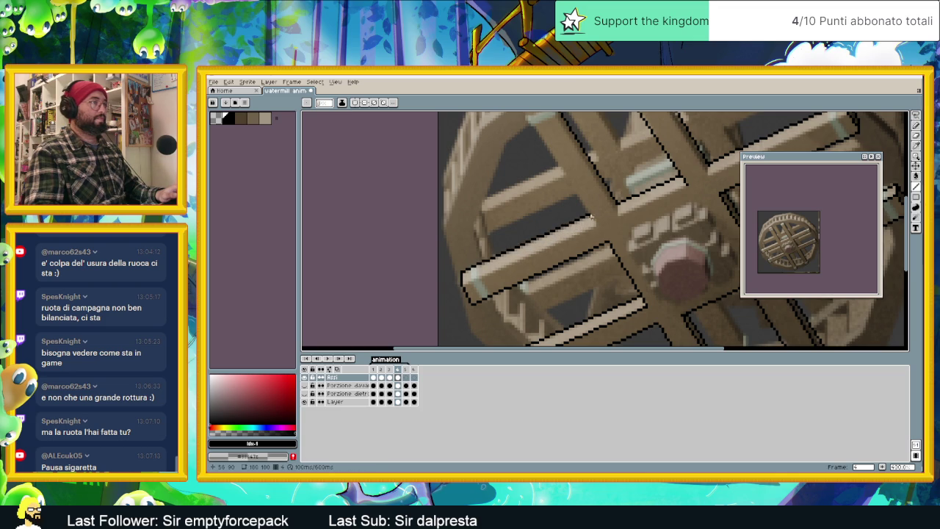
left_click_drag(598, 226, 474, 273)
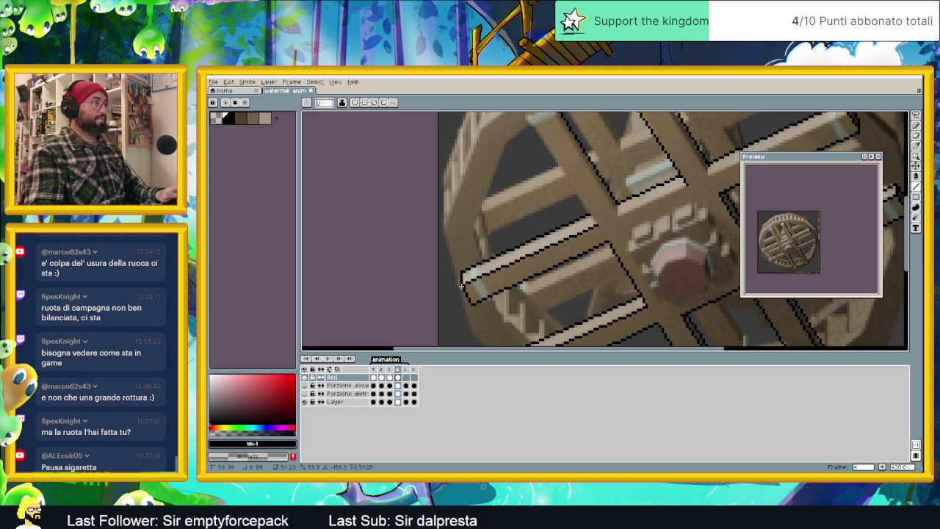
mouse_move(601, 227)
left_mouse_down()
mouse_move(653, 286)
mouse_move(574, 168)
left_mouse_up()
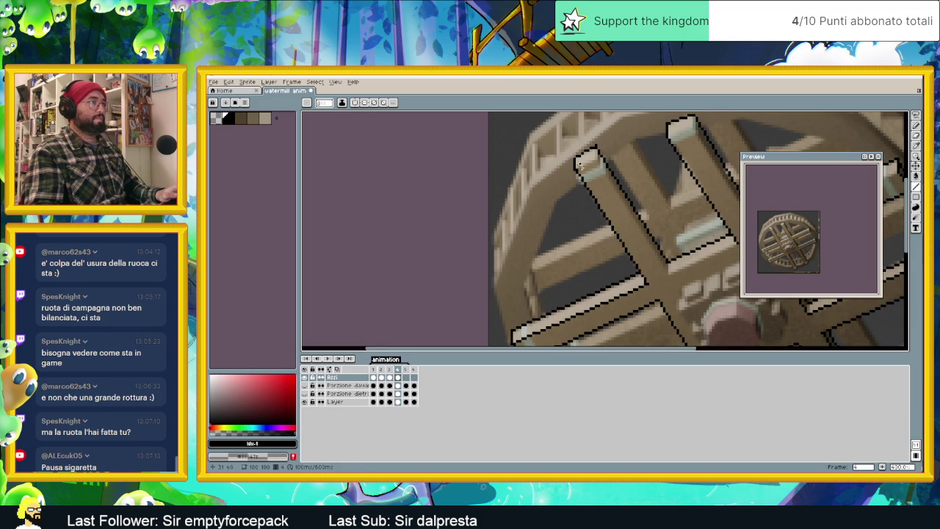
scroll(692, 243, "down", 1)
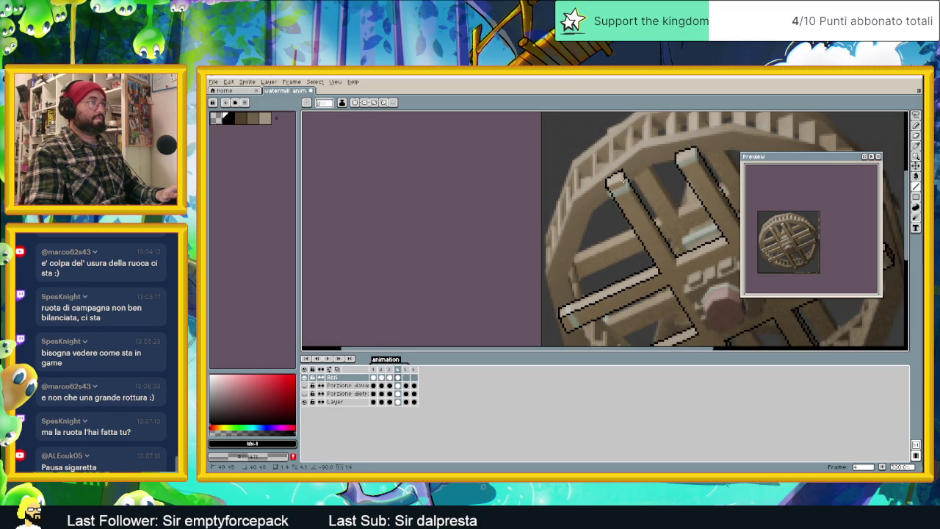
Step: Trace the upper beam's right edge and its end in black
left_click_drag(621, 180, 675, 267)
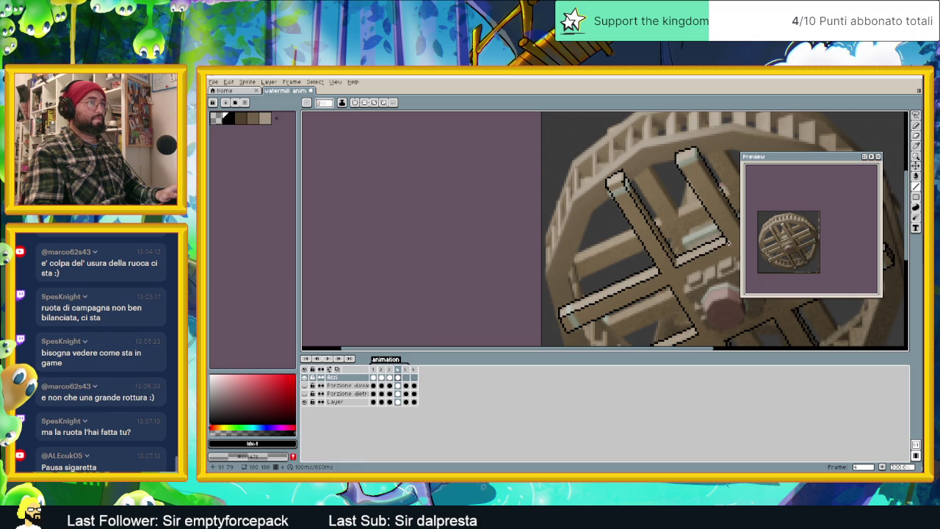
scroll(617, 234, "right", 2)
left_click_drag(590, 155, 592, 152)
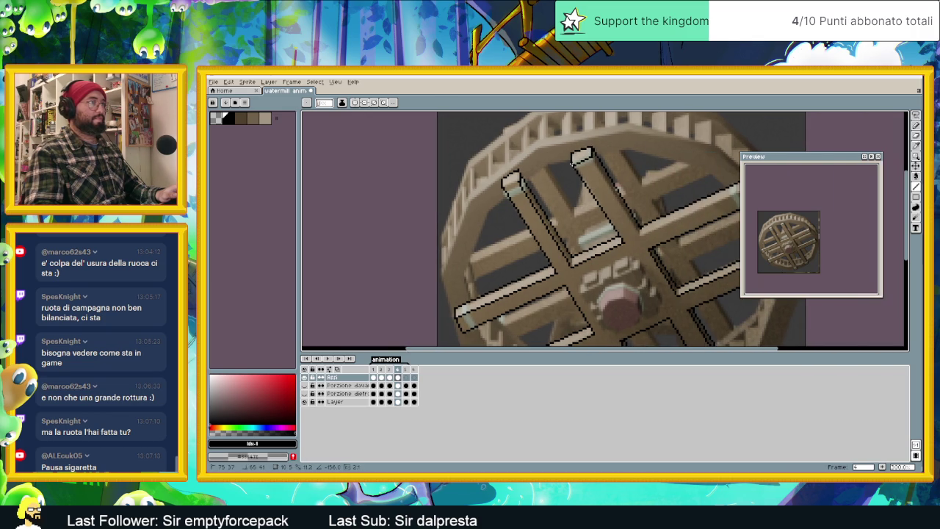
mouse_move(591, 156)
left_mouse_down()
mouse_move(639, 235)
mouse_move(542, 245)
mouse_move(641, 203)
left_mouse_up()
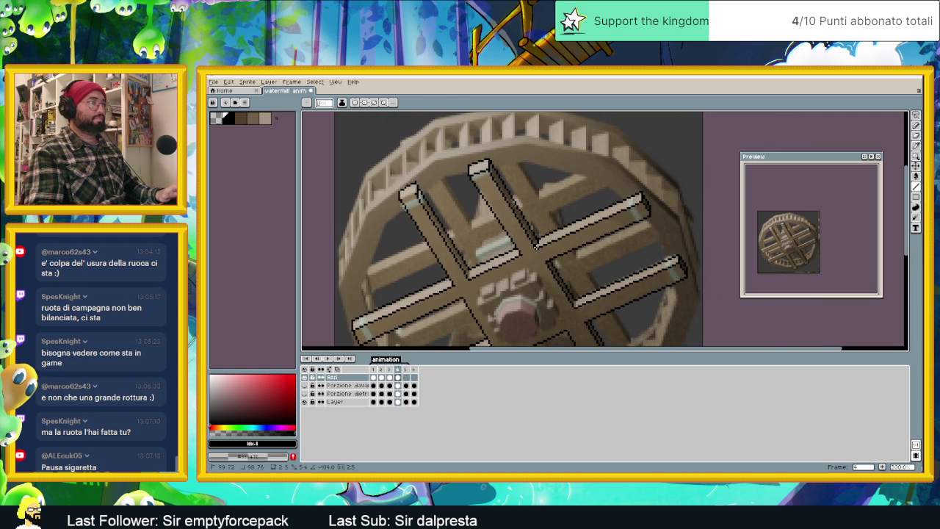
Step: Add the remaining short spoke strokes and outline the edges around the central hub
left_click_drag(537, 249, 602, 282)
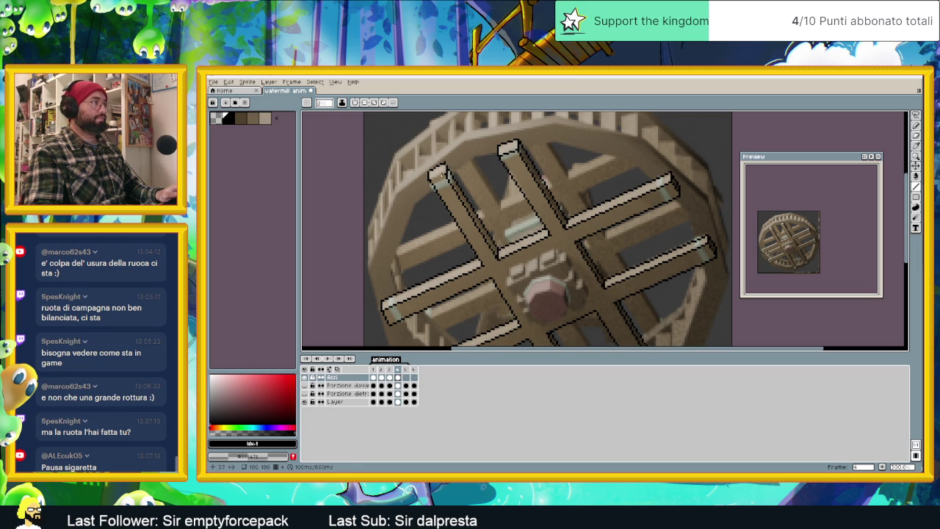
left_click_drag(437, 175, 440, 175)
scroll(531, 259, "down", 1)
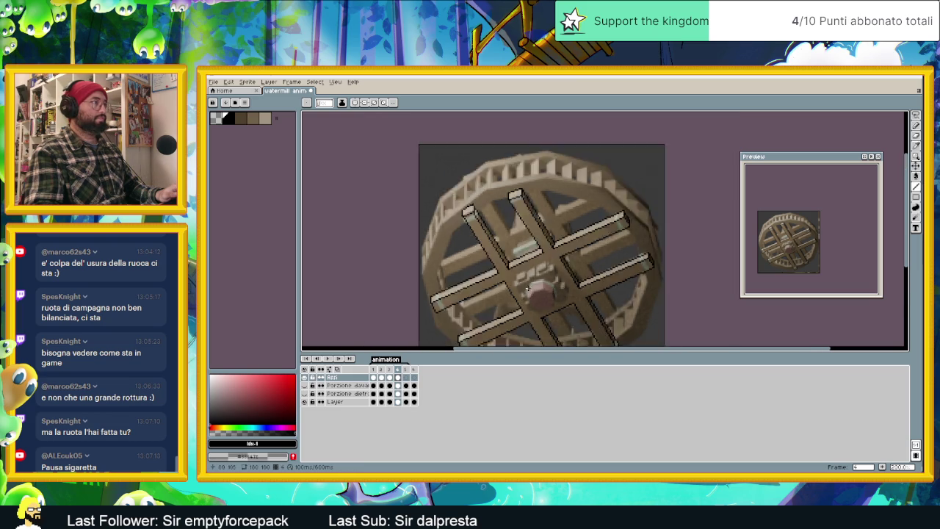
scroll(532, 259, "down", 1)
scroll(531, 260, "up", 1)
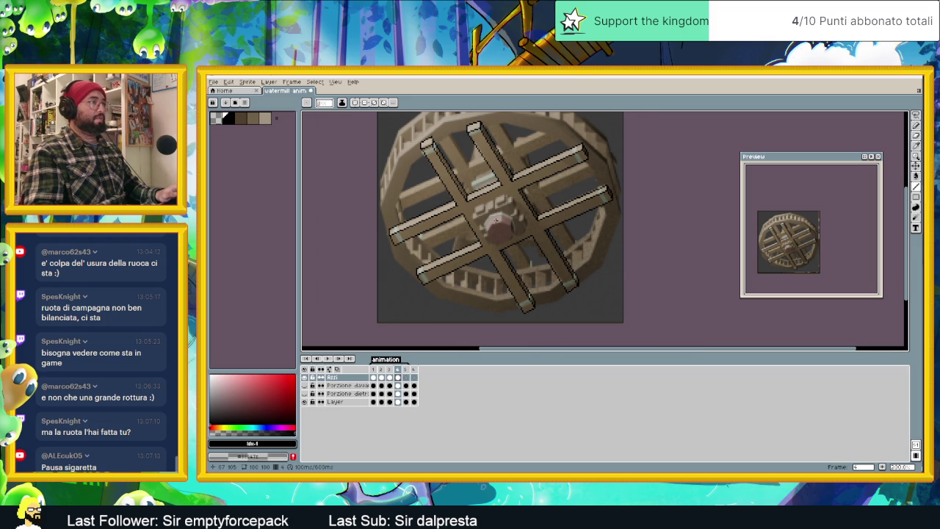
scroll(498, 219, "up", 1)
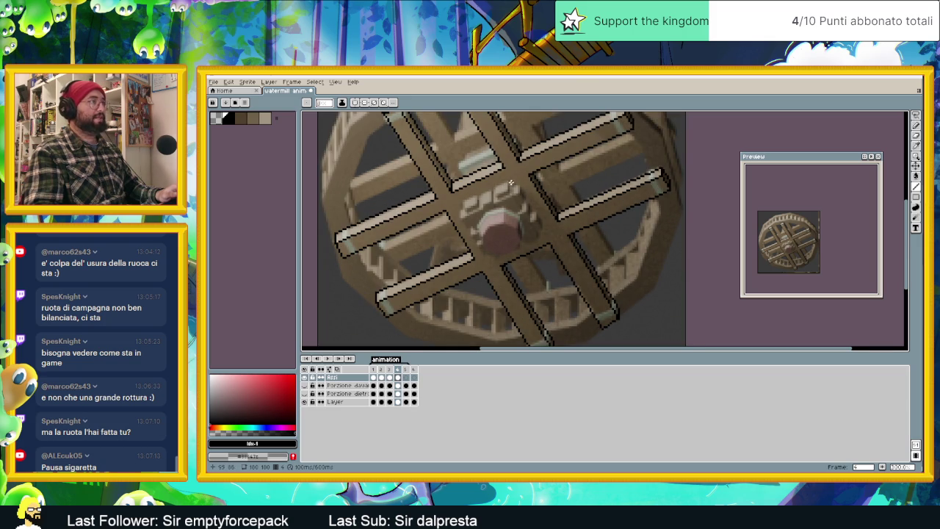
mouse_move(511, 183)
left_mouse_down()
mouse_move(465, 203)
mouse_move(492, 255)
mouse_move(530, 219)
mouse_move(510, 188)
left_mouse_up()
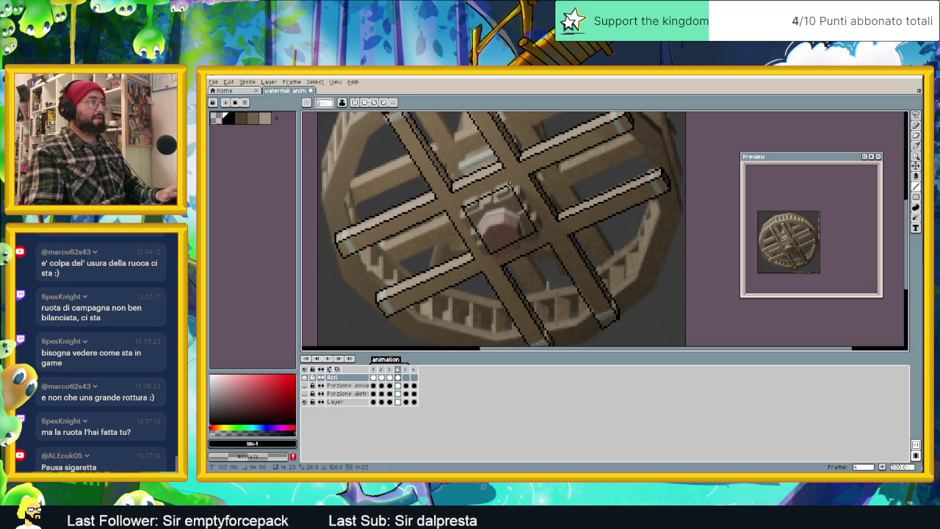
scroll(537, 204, "down", 1)
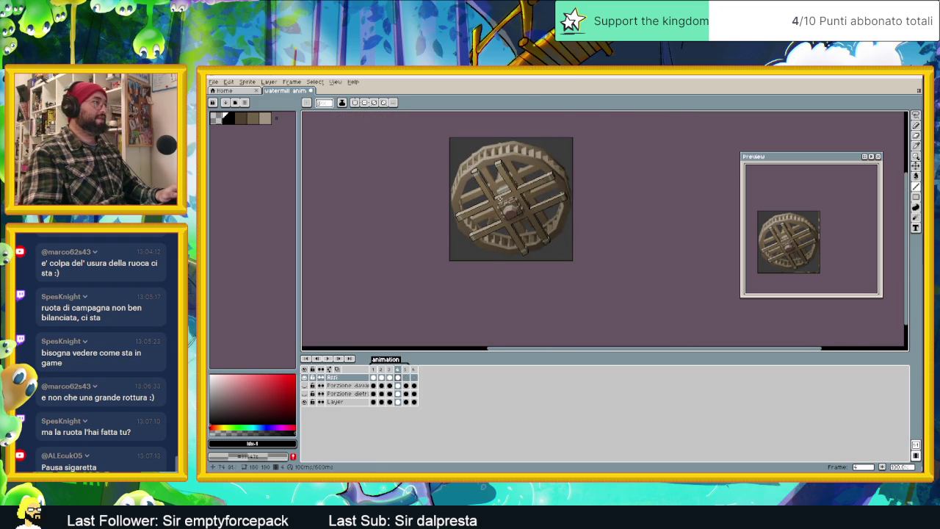
Step: Bucket-fill the outlined spokes with brown, then choose a different brown swatch
key("g")
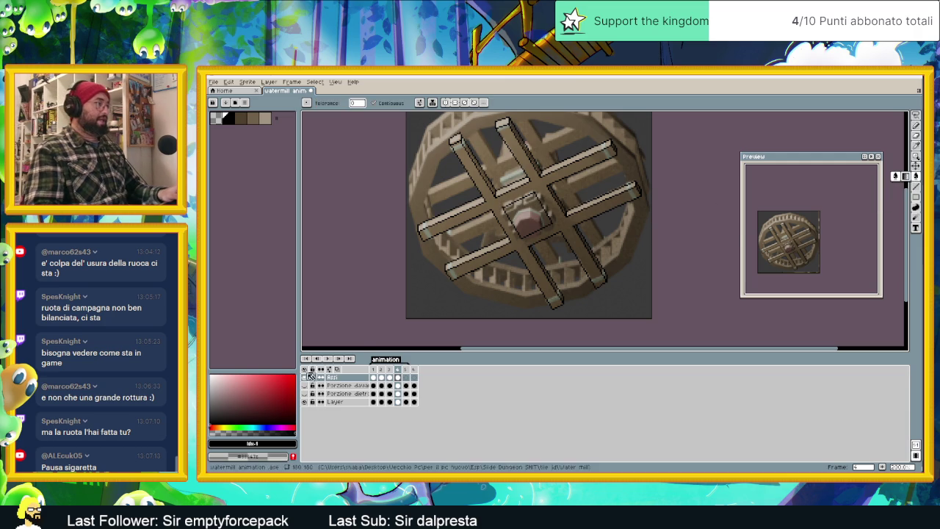
key("bracketright")
key("bracketright")
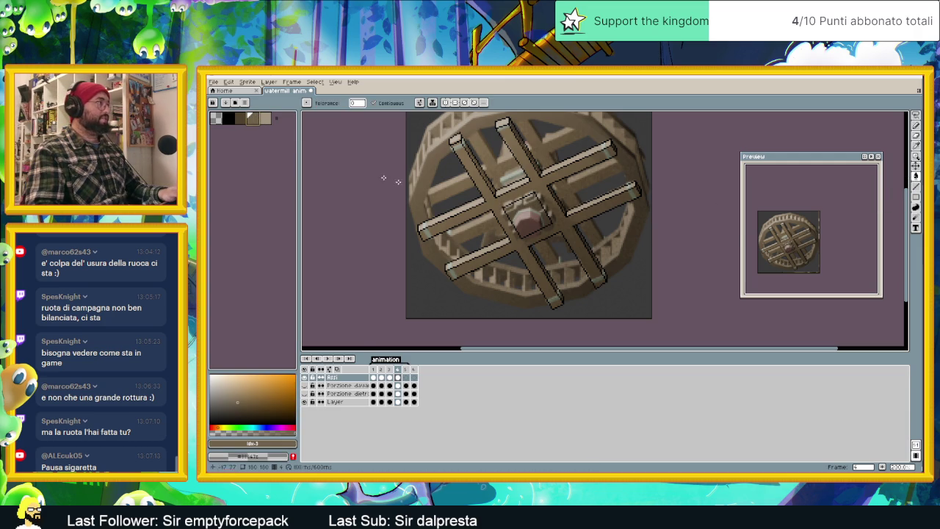
left_click(530, 193)
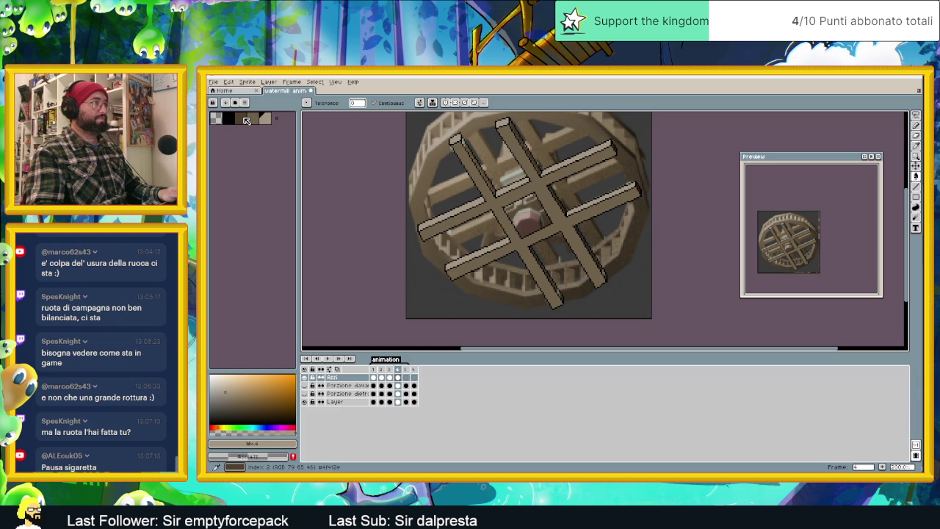
left_click(244, 120)
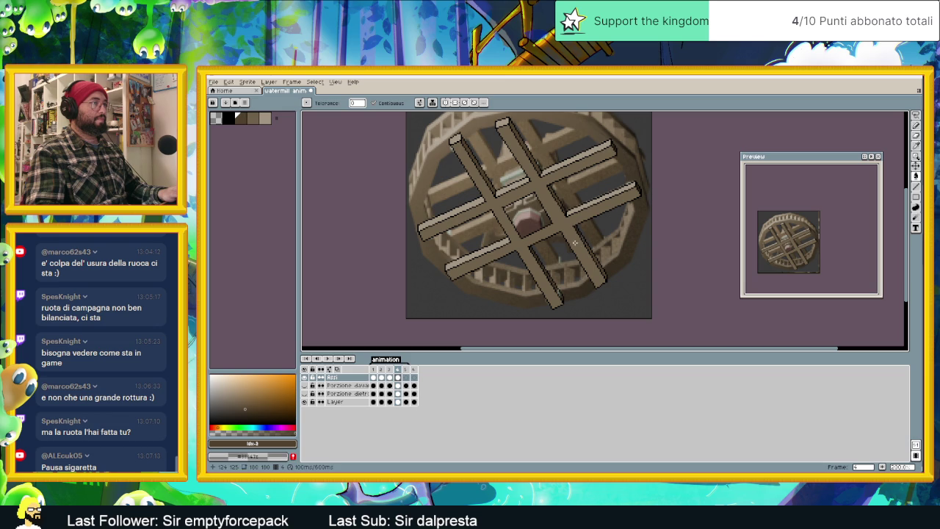
Step: Pan and zoom around the wheel to check the fills, then return to the Pencil
scroll(584, 239, "up", 3)
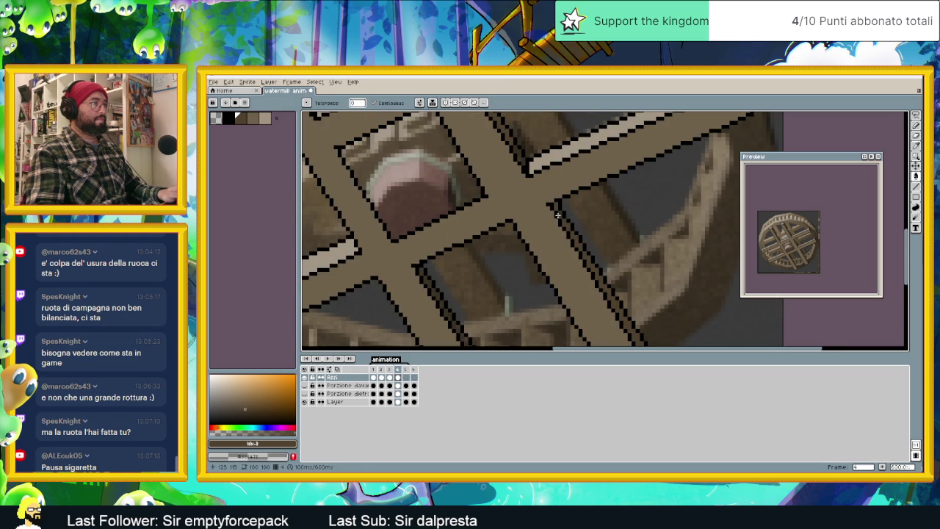
mouse_move(532, 239)
left_mouse_down()
mouse_move(483, 279)
mouse_move(480, 227)
mouse_move(443, 203)
mouse_move(504, 235)
mouse_move(464, 204)
left_mouse_up()
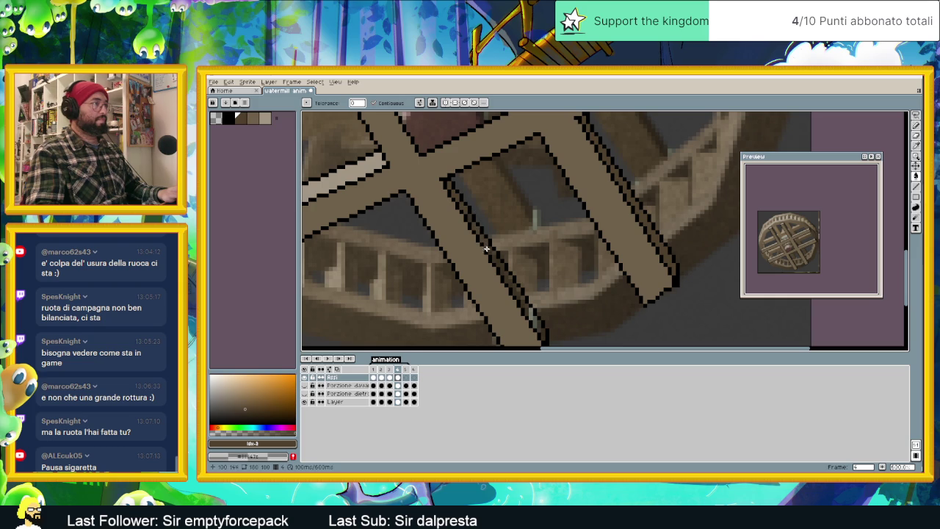
scroll(543, 307, "down", 1)
scroll(543, 308, "down", 1)
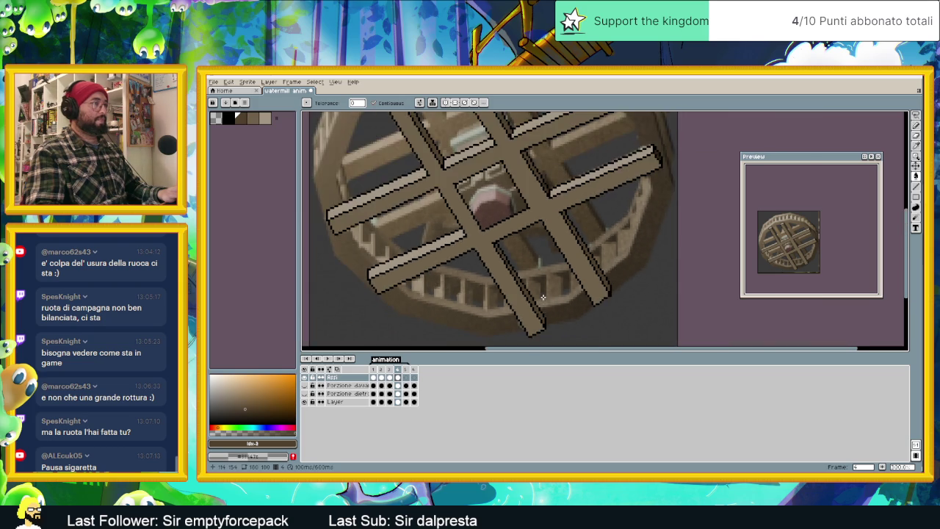
scroll(543, 298, "down", 1)
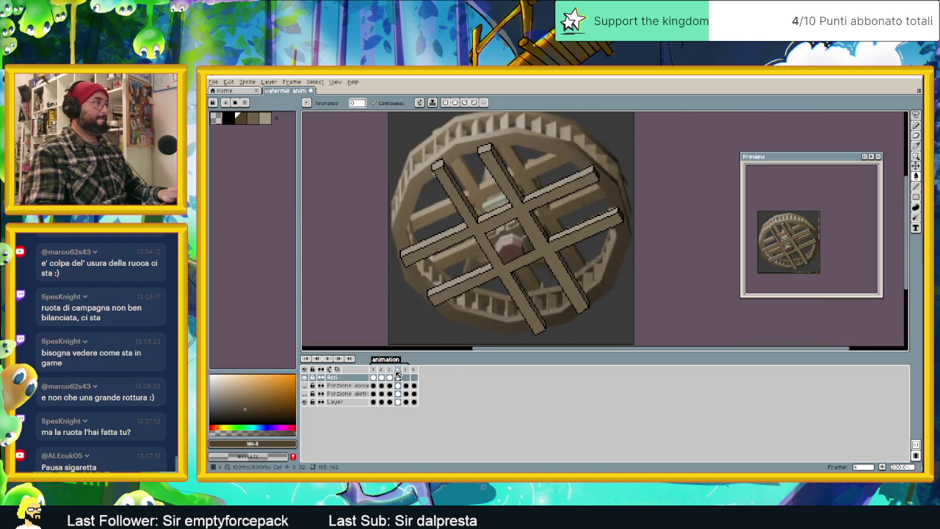
scroll(447, 162, "up", 1)
scroll(446, 162, "up", 1)
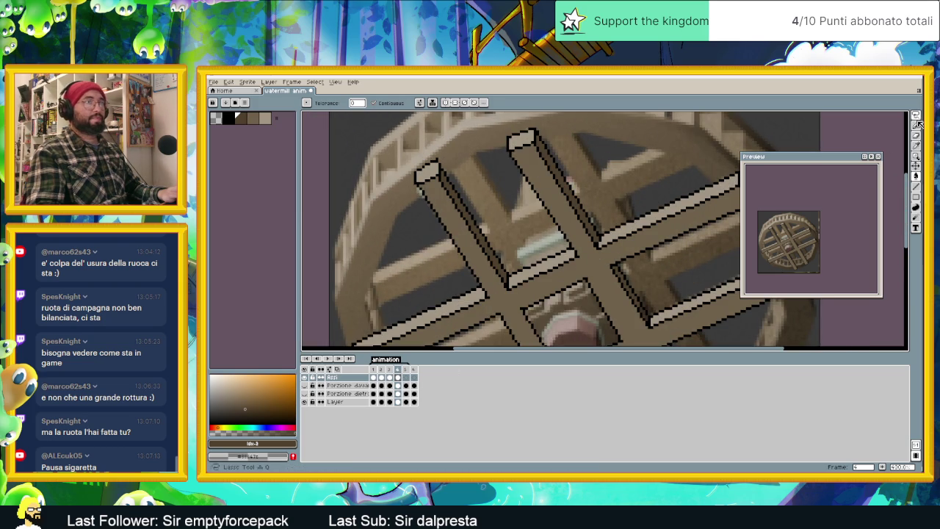
key("b")
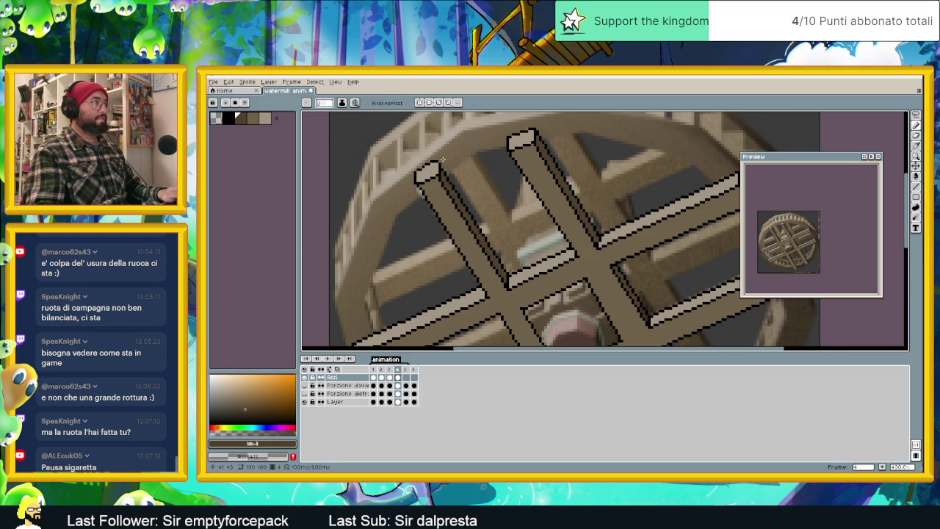
scroll(516, 177, "down", 1)
scroll(516, 176, "down", 2)
scroll(566, 233, "up", 1)
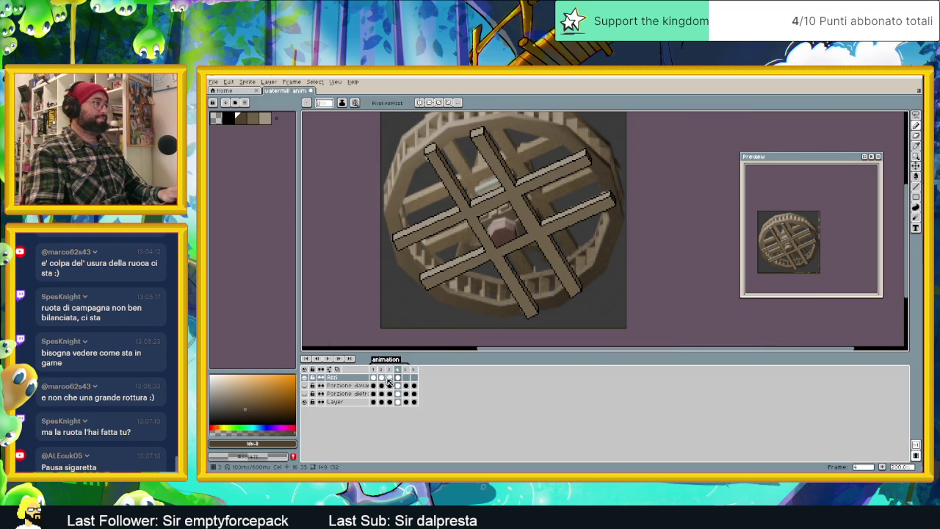
Step: Compare frames 3 and 4, then move on to frame 5
left_click(393, 370)
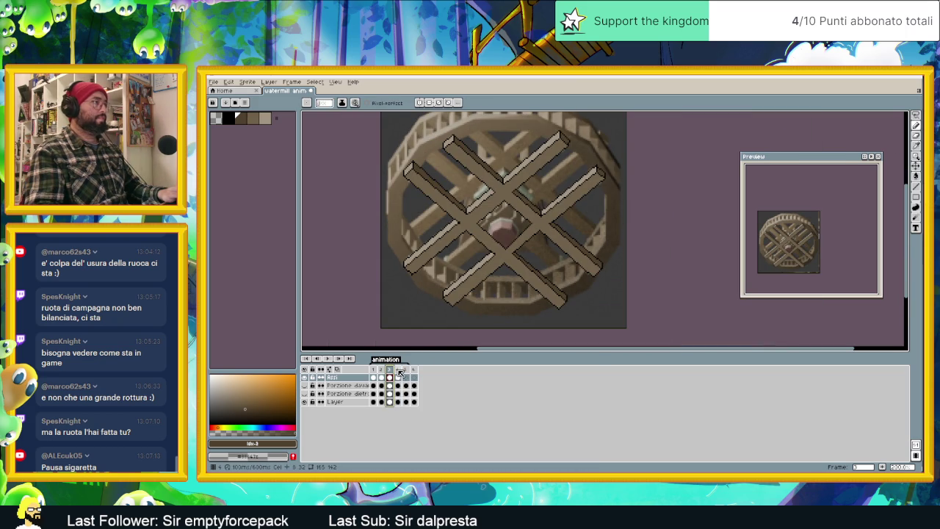
left_click(400, 373)
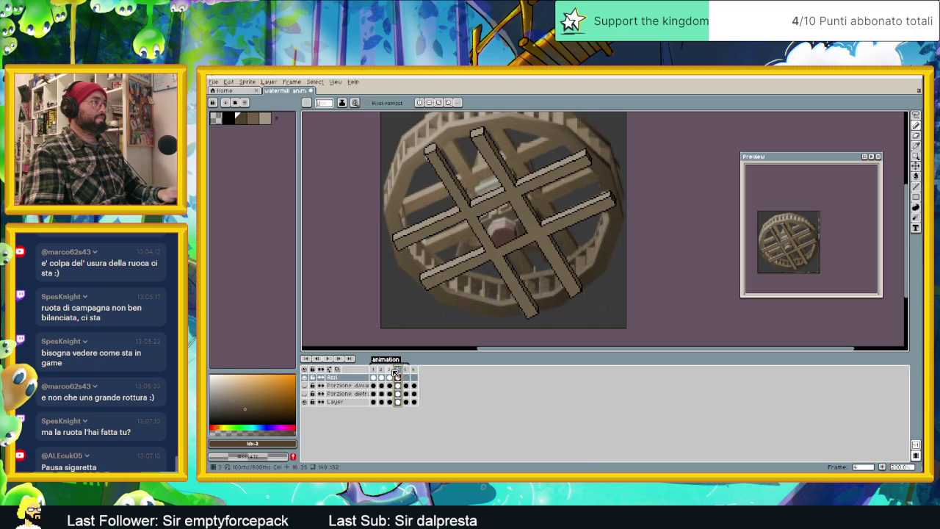
key("Left")
left_click(401, 373)
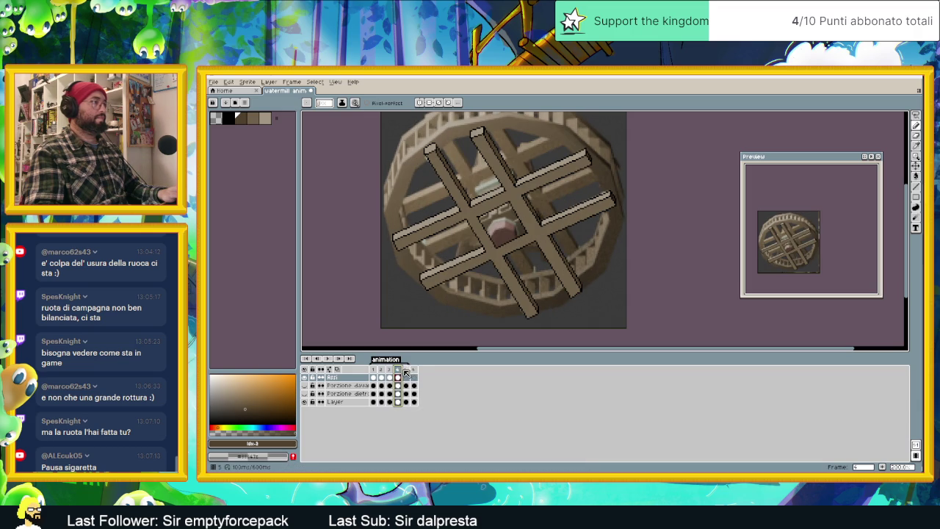
left_click(408, 372)
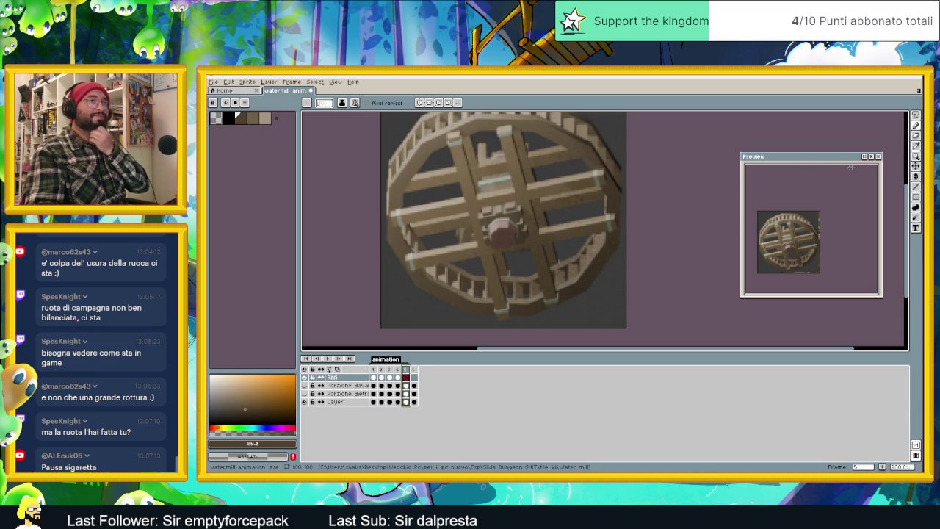
Step: Zoom in and draw the first black line along frame 5's upper spoke edge
left_click(916, 188)
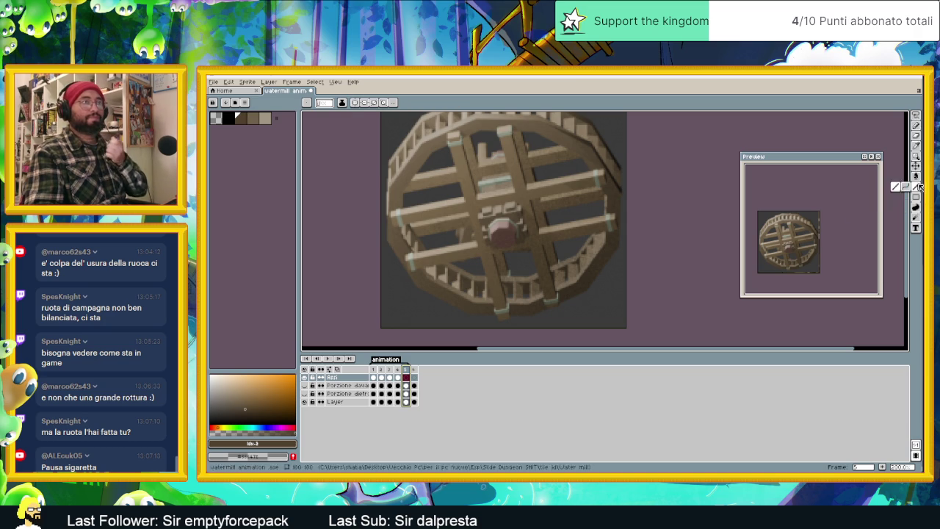
scroll(446, 130, "up", 1)
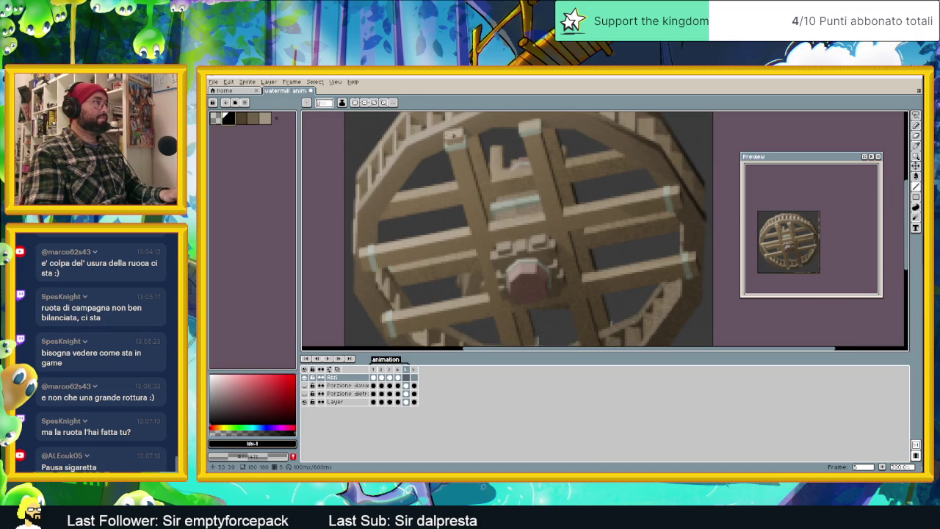
scroll(448, 131, "up", 1)
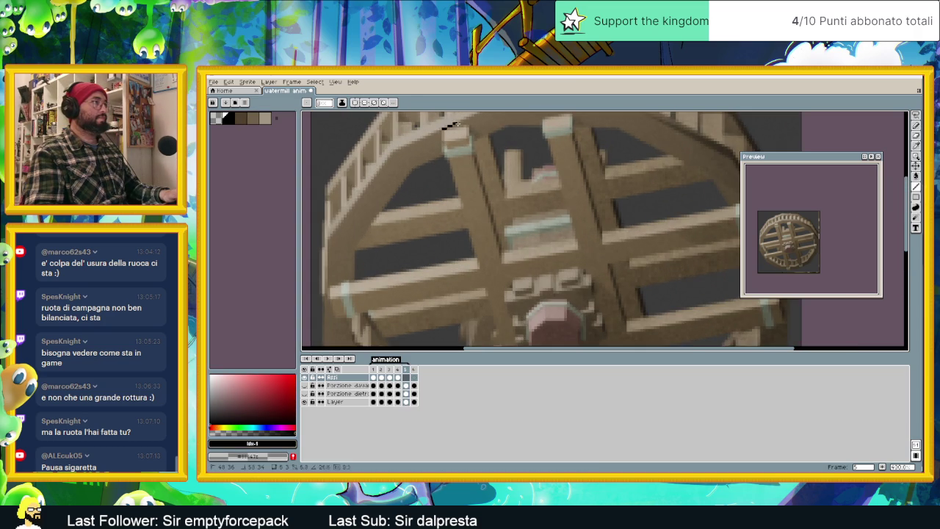
left_click_drag(466, 124, 503, 264)
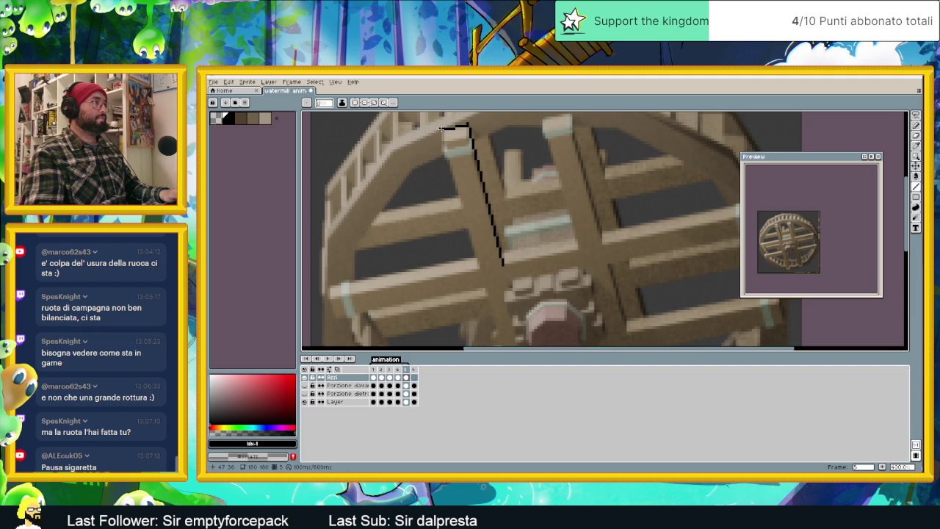